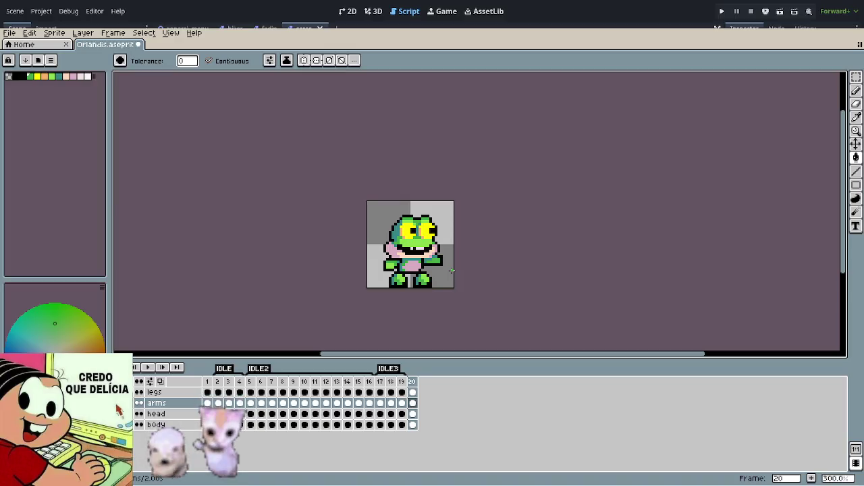
# Step: Marquee-select the frog's left arm block and move it up and outward on frame 20
pyautogui.scroll(3, 439, 269)
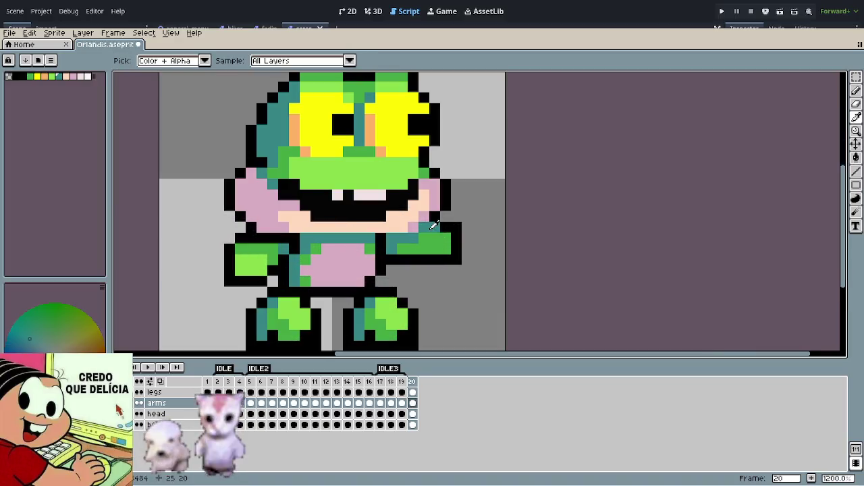
pyautogui.scroll(-3, 446, 277)
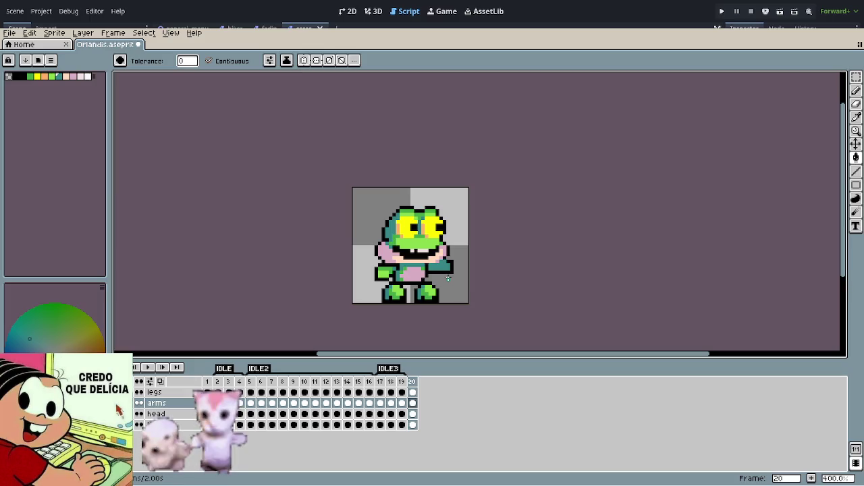
pyautogui.scroll(3, 366, 266)
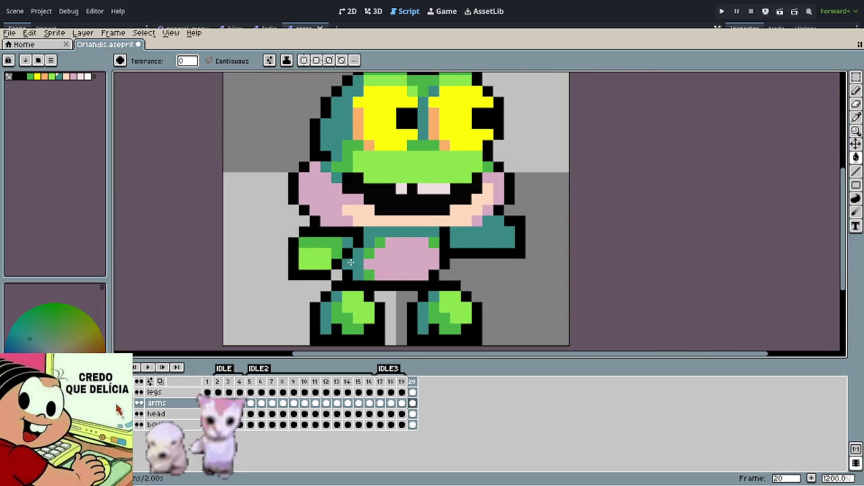
pyautogui.scroll(1, 341, 260)
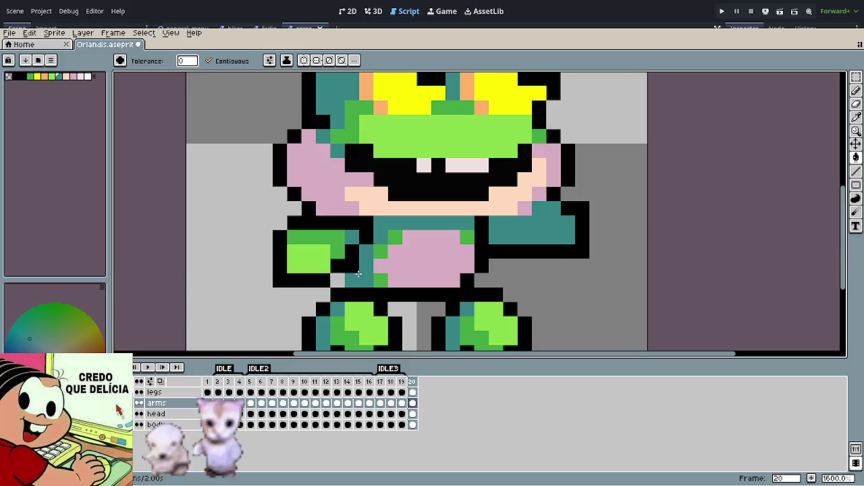
pyautogui.click(359, 273)
pyautogui.moveTo(295, 251); pyautogui.dragTo(317, 283)
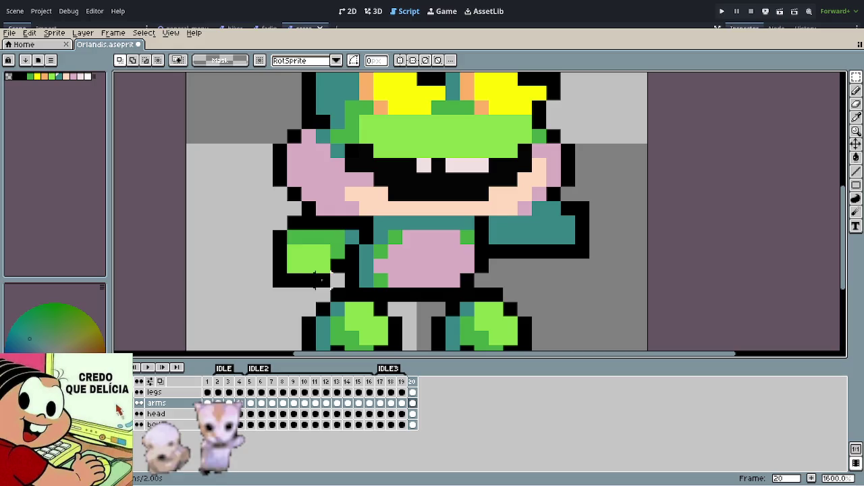
pyautogui.moveTo(256, 227); pyautogui.dragTo(332, 290)
pyautogui.moveTo(317, 259)
pyautogui.mouseDown()
pyautogui.moveTo(315, 245)
pyautogui.moveTo(288, 235)
pyautogui.mouseUp()
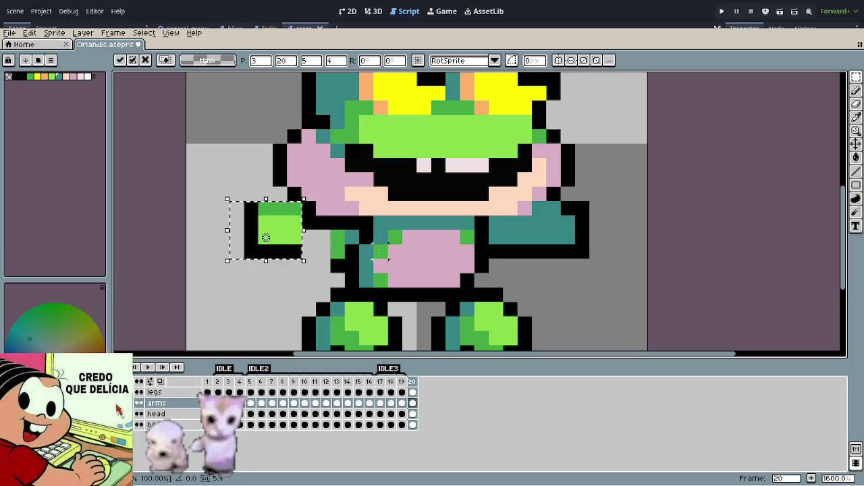
pyautogui.press('Return')
# Step: Redraw the raised arm's black outline and dark-green fill with the Pencil and Eyedropper
pyautogui.press('b')
pyautogui.moveTo(314, 251)
pyautogui.mouseDown()
pyautogui.moveTo(334, 249)
pyautogui.moveTo(335, 264)
pyautogui.moveTo(351, 252)
pyautogui.moveTo(304, 237)
pyautogui.mouseUp()
pyautogui.press('e')
pyautogui.keyDown('alt'); pyautogui.click(355, 236); pyautogui.keyUp('alt')
pyautogui.press('b')
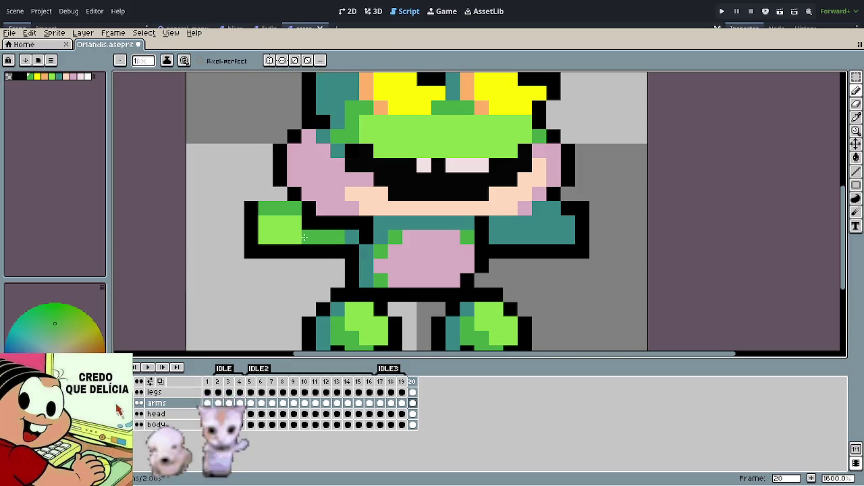
pyautogui.press('i')
pyautogui.click(314, 208)
pyautogui.press('b')
pyautogui.moveTo(280, 195); pyautogui.dragTo(263, 195)
pyautogui.scroll(-4, 410, 297)
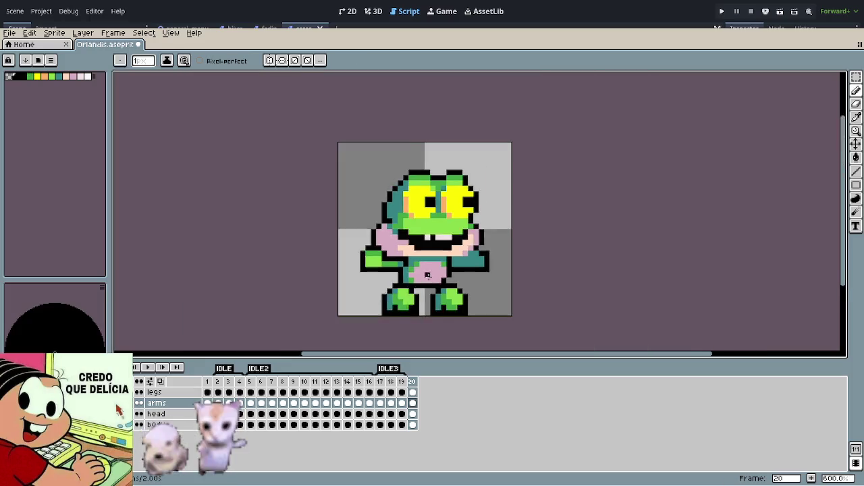
# Step: Sample the arm's teal and paint the grey gap pixel at the right arm's top
pyautogui.scroll(-3, 498, 259)
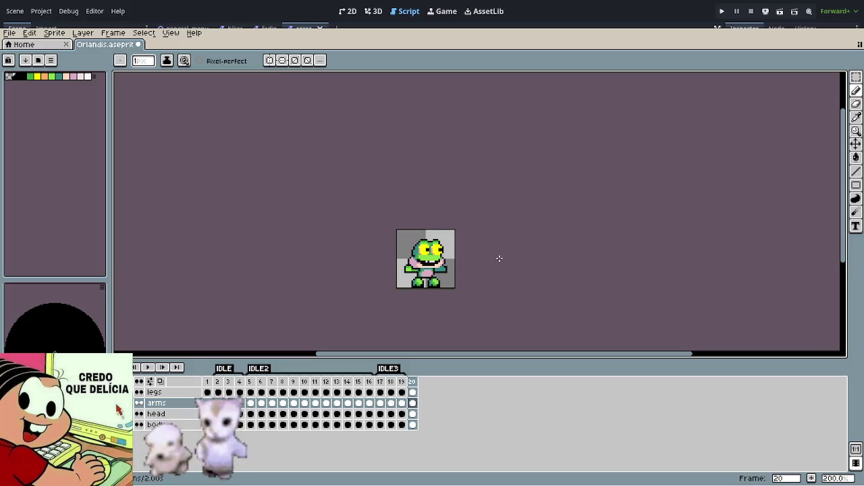
pyautogui.scroll(1, 438, 272)
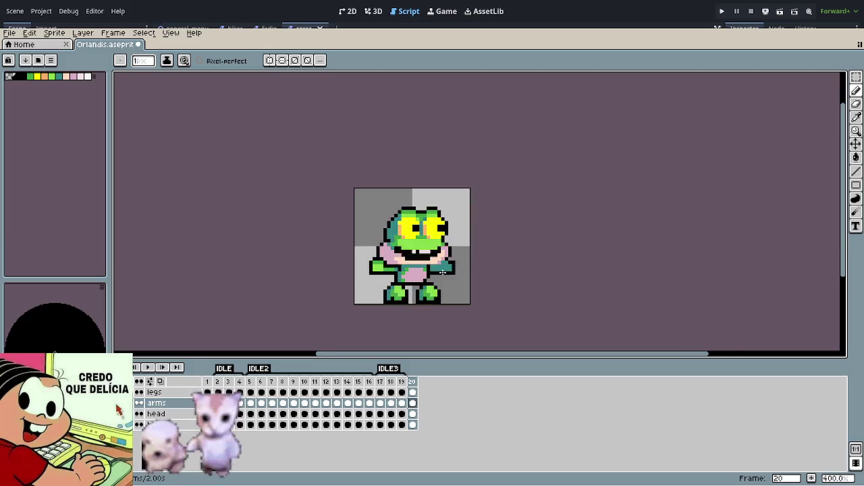
pyautogui.scroll(1, 443, 272)
pyautogui.scroll(1, 459, 270)
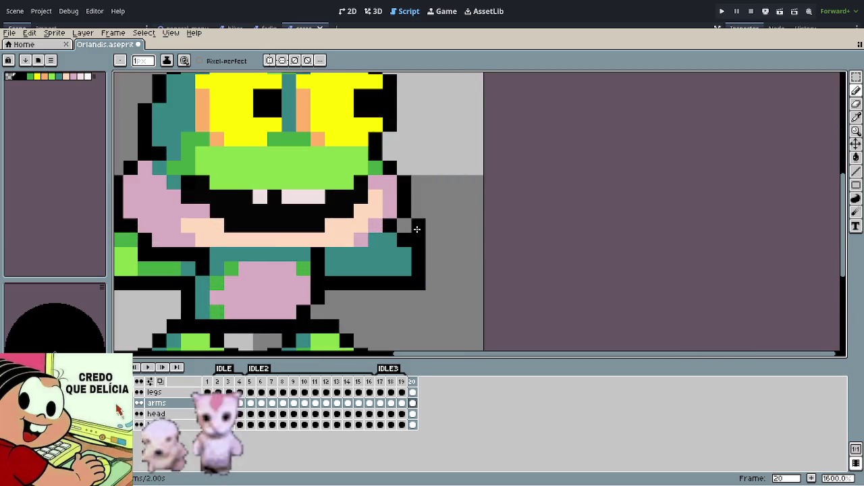
pyautogui.keyDown('alt'); pyautogui.click(405, 255); pyautogui.keyUp('alt')
pyautogui.click(403, 230)
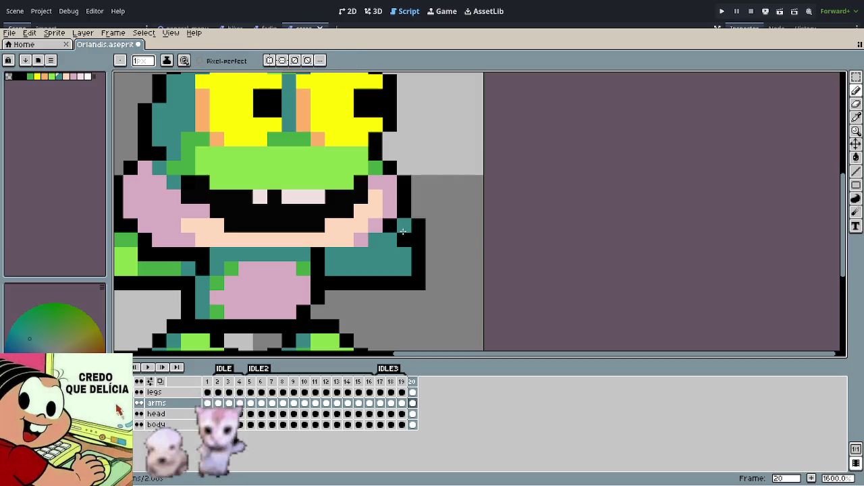
pyautogui.scroll(-3, 390, 296)
pyautogui.scroll(-1, 455, 311)
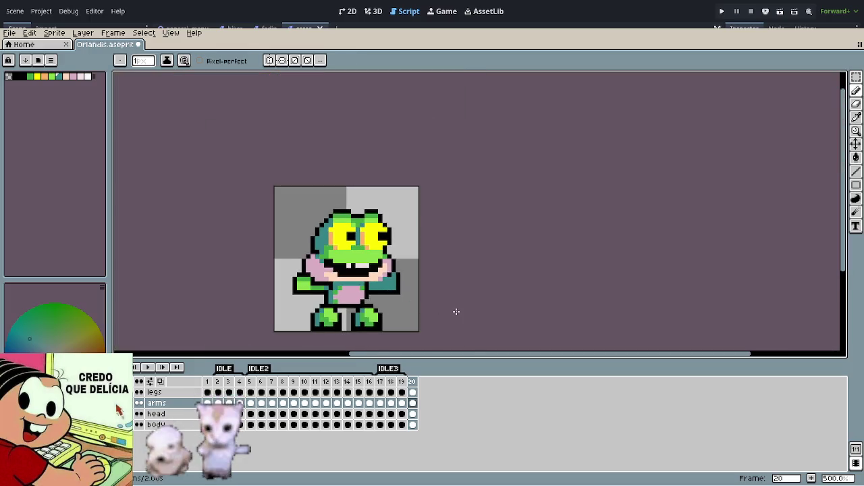
pyautogui.moveTo(455, 311); pyautogui.dragTo(440, 291)
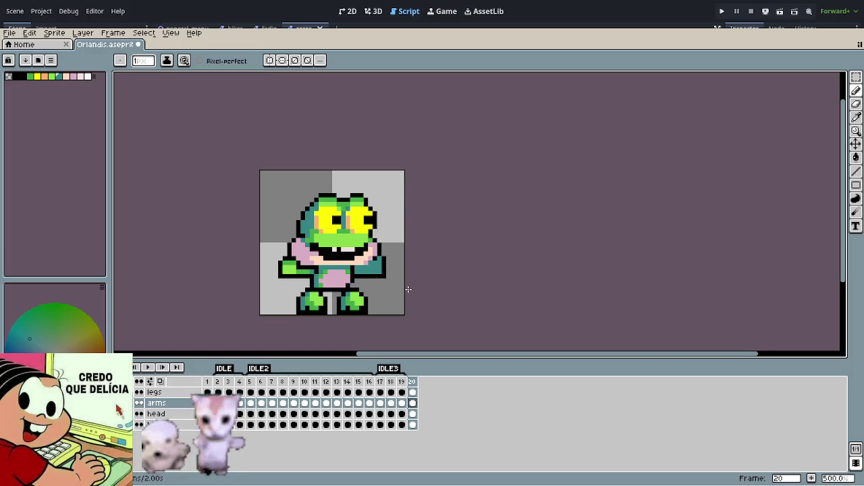
pyautogui.scroll(-2, 409, 289)
pyautogui.scroll(-1, 408, 289)
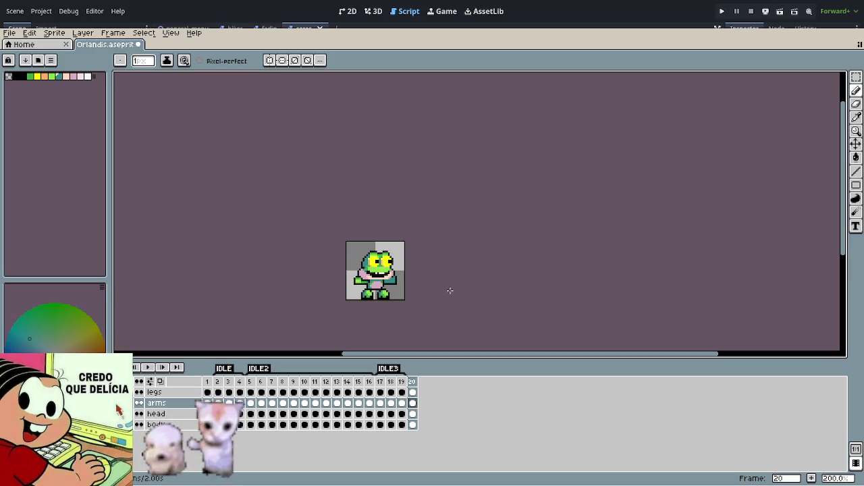
pyautogui.scroll(2, 432, 283)
pyautogui.scroll(2, 411, 256)
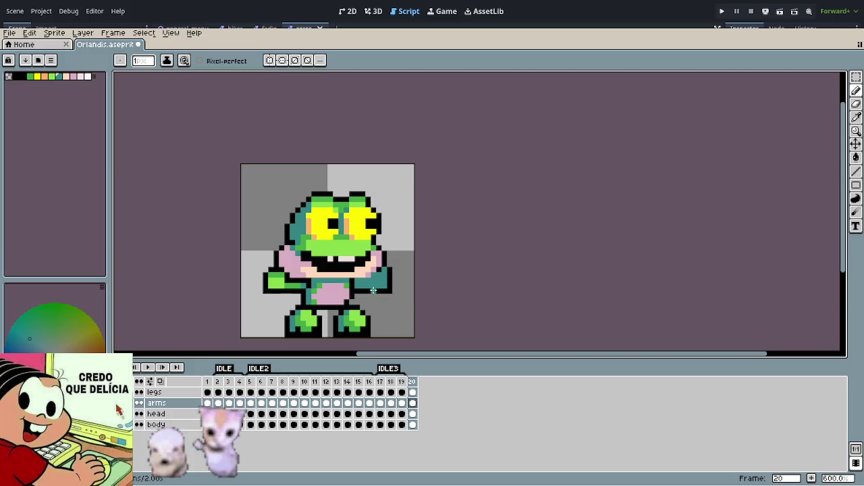
# Step: Paint over the teeth and upper mouth pixels with the face's light green
pyautogui.scroll(3, 342, 276)
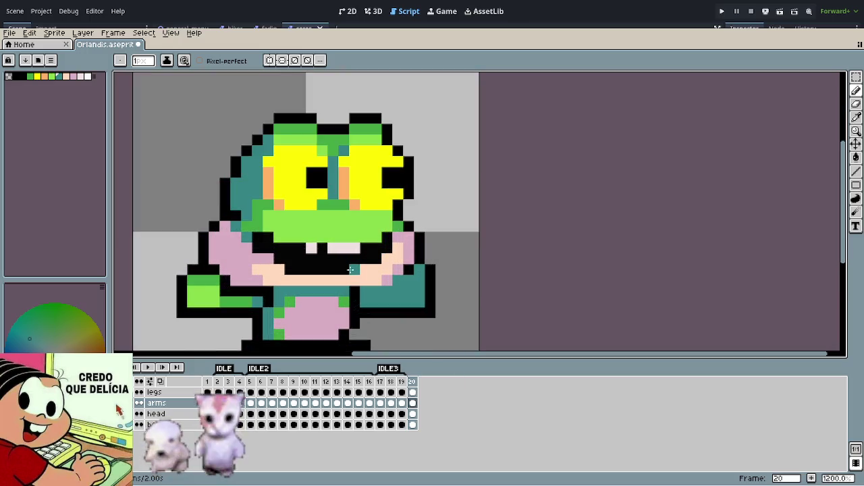
pyautogui.scroll(2, 314, 270)
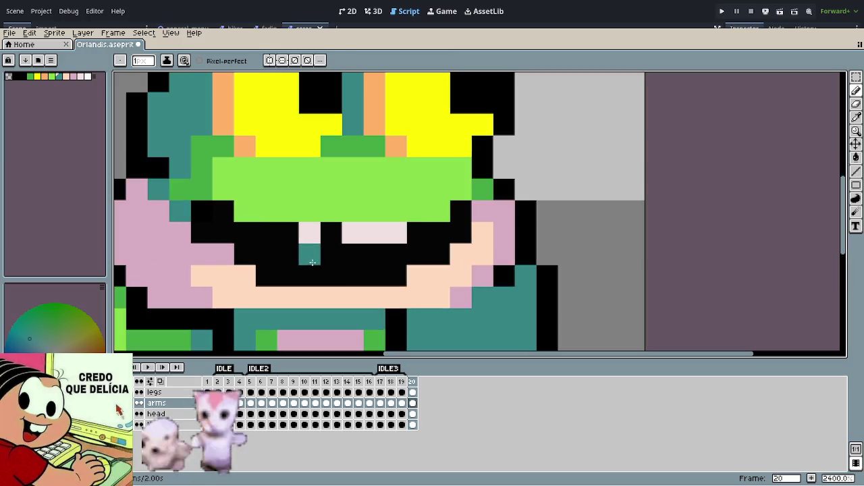
pyautogui.scroll(1, 330, 260)
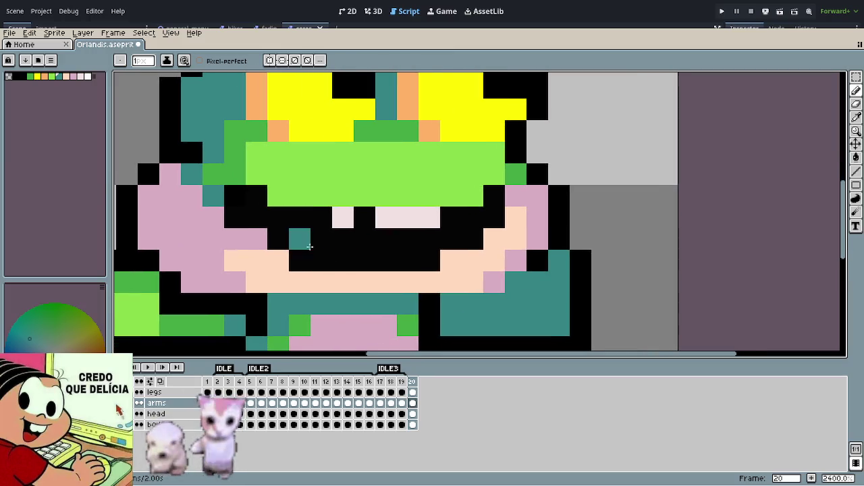
pyautogui.press('o')
pyautogui.click(294, 194)
pyautogui.press('b')
pyautogui.moveTo(235, 196)
pyautogui.mouseDown()
pyautogui.moveTo(398, 216)
pyautogui.moveTo(472, 210)
pyautogui.mouseUp()
pyautogui.click(280, 214)
pyautogui.click(495, 196)
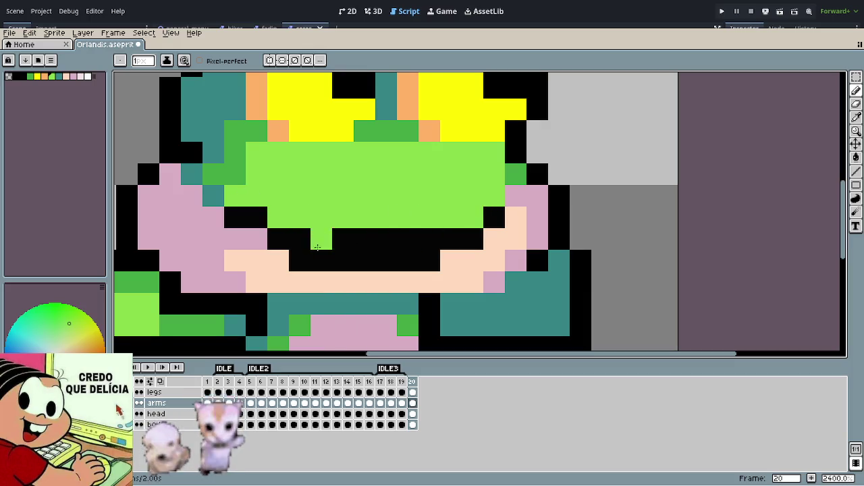
# Step: Paint the lower black mouth row with the peach lip colour
pyautogui.press('i')
pyautogui.click(279, 264)
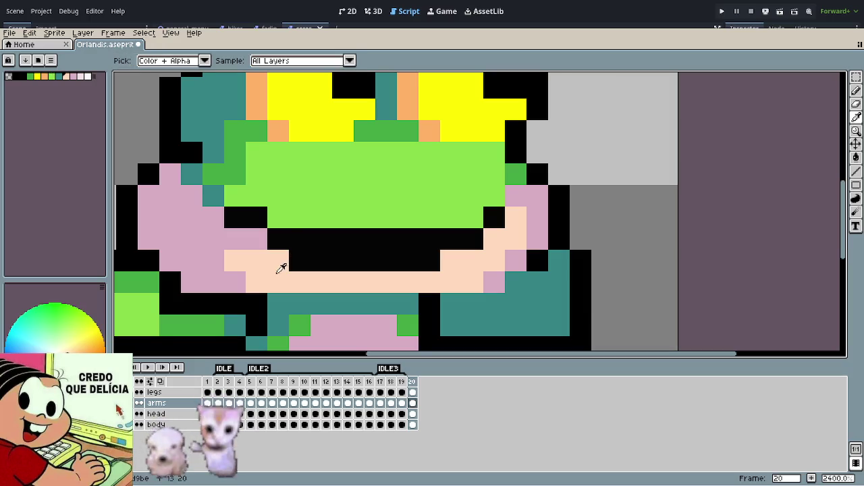
pyautogui.press('b')
pyautogui.moveTo(294, 258); pyautogui.dragTo(430, 261)
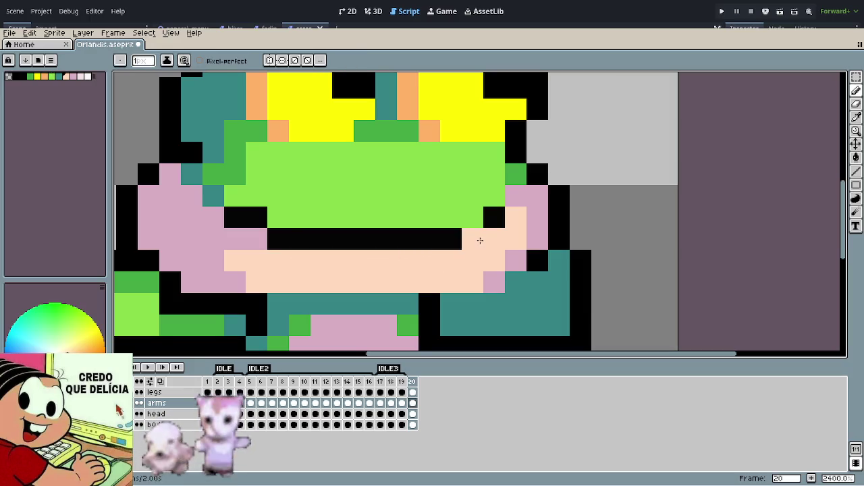
pyautogui.scroll(-1, 374, 235)
pyautogui.scroll(-6, 373, 235)
pyautogui.scroll(-2, 374, 235)
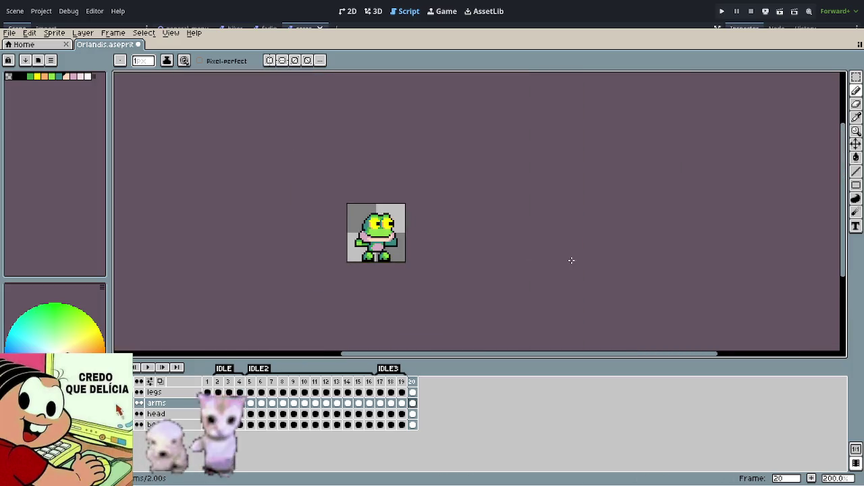
pyautogui.scroll(1, 411, 246)
pyautogui.scroll(2, 387, 252)
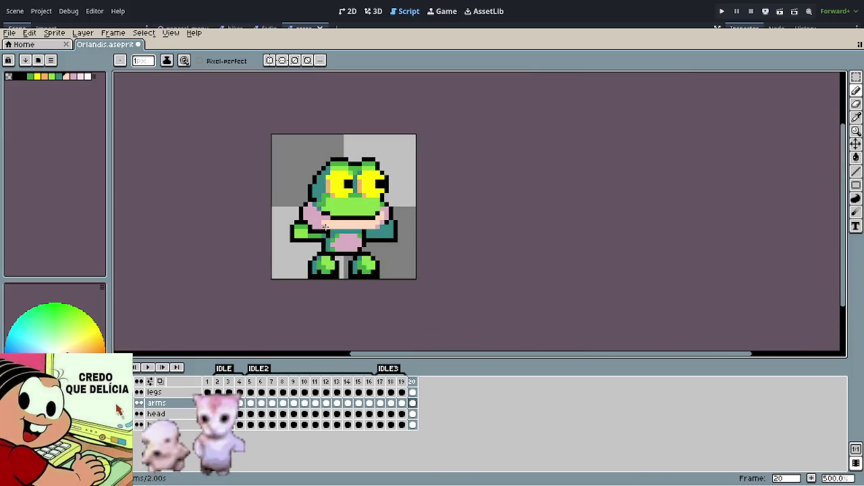
pyautogui.scroll(5, 326, 227)
pyautogui.keyDown('alt'); pyautogui.click(329, 195); pyautogui.keyUp('alt')
pyautogui.moveTo(346, 210)
pyautogui.mouseDown()
pyautogui.moveTo(466, 210)
pyautogui.moveTo(491, 195)
pyautogui.mouseUp()
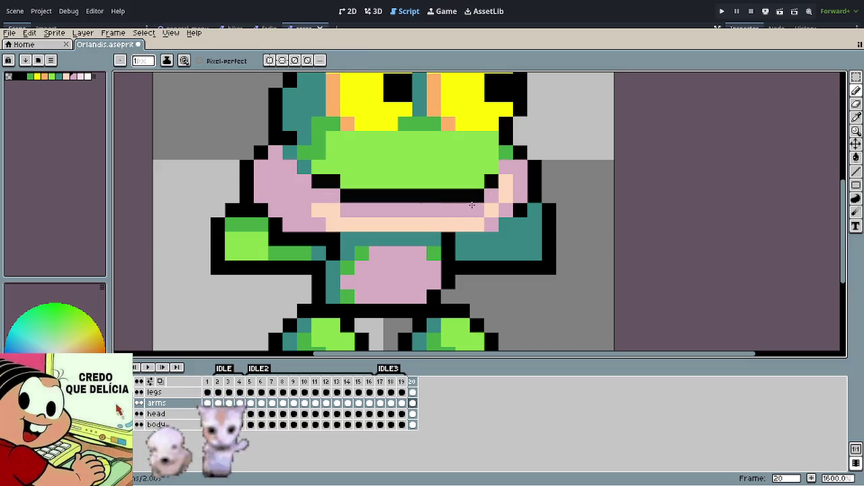
pyautogui.click(435, 240)
pyautogui.scroll(-6, 428, 243)
pyautogui.scroll(4, 366, 252)
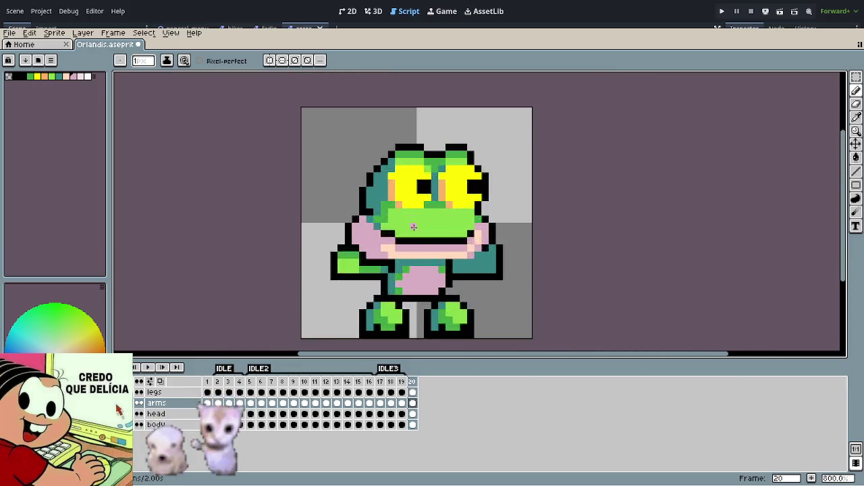
pyautogui.scroll(4, 367, 252)
pyautogui.click(367, 252)
pyautogui.moveTo(344, 247); pyautogui.dragTo(361, 267)
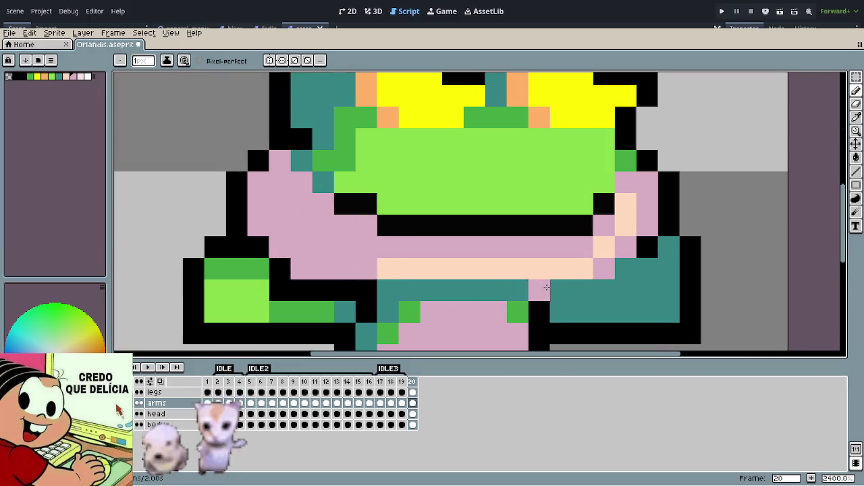
pyautogui.scroll(-1, 628, 253)
pyautogui.click(634, 250)
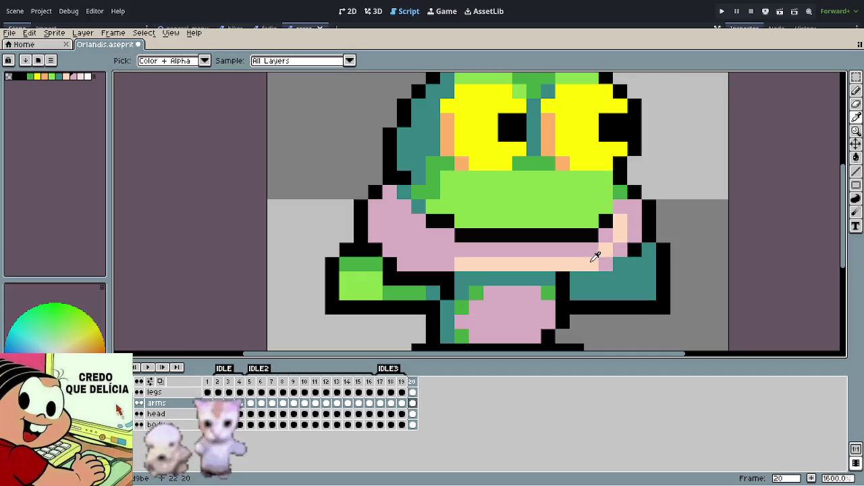
pyautogui.keyDown('alt'); pyautogui.click(605, 250); pyautogui.keyUp('alt')
pyautogui.click(591, 250)
pyautogui.click(605, 237)
pyautogui.scroll(-1, 675, 233)
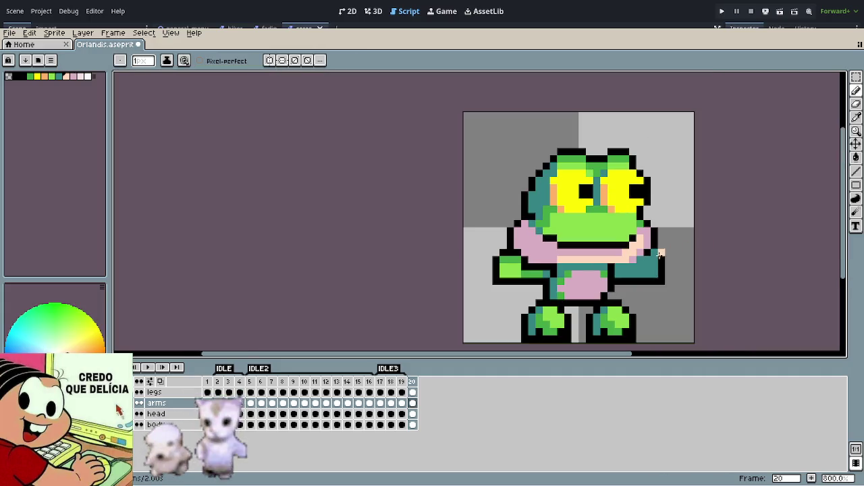
pyautogui.hscroll(3, 649, 243)
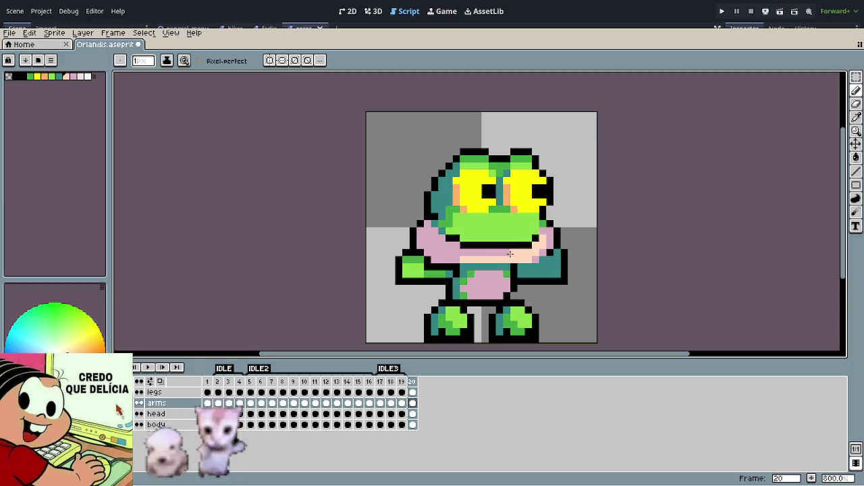
pyautogui.scroll(-2, 540, 291)
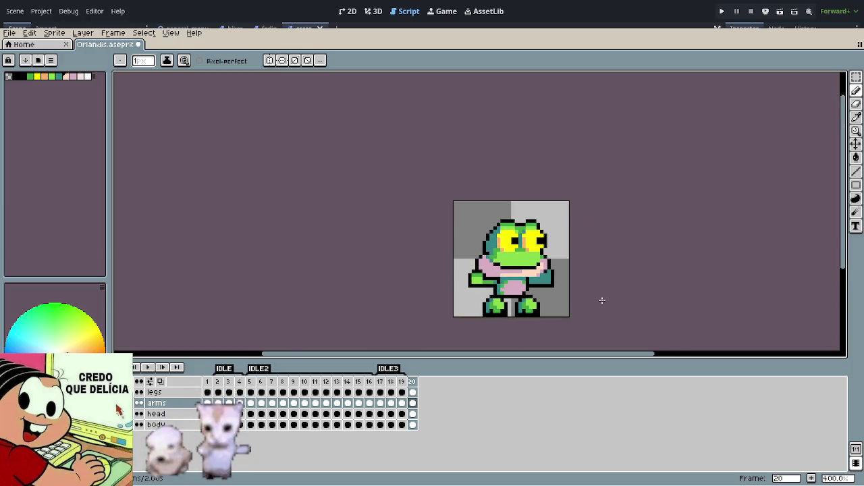
pyautogui.moveTo(559, 297); pyautogui.dragTo(496, 291)
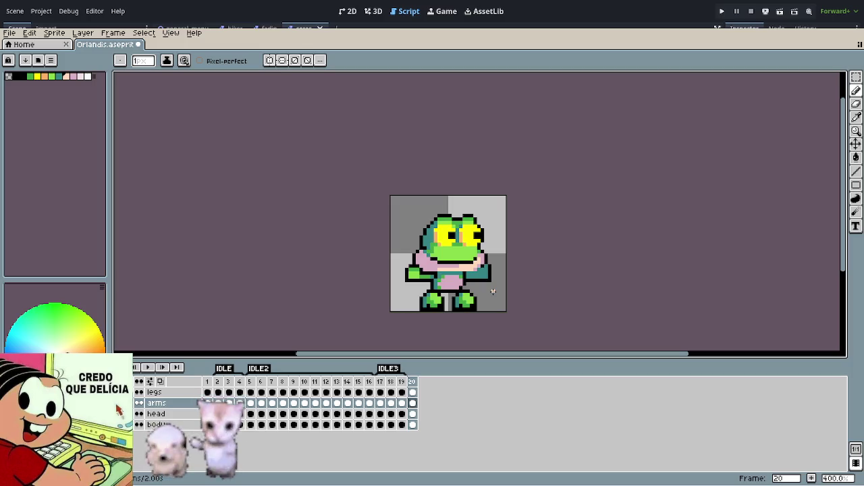
pyautogui.scroll(1, 448, 253)
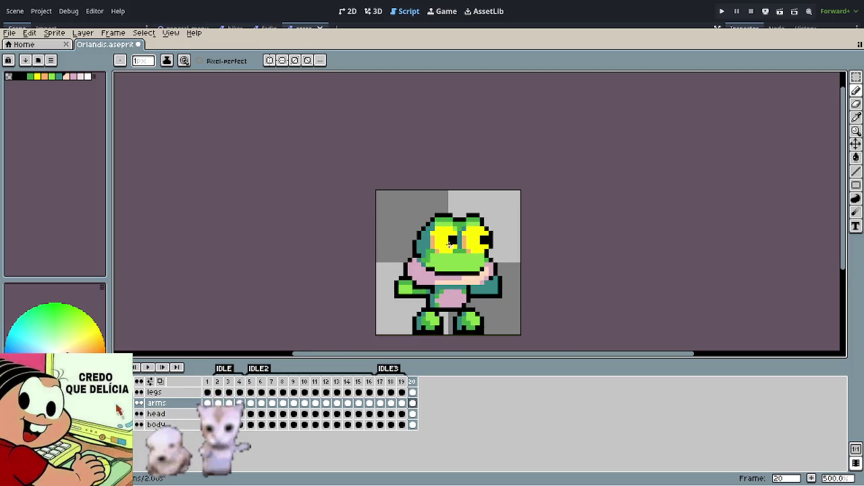
pyautogui.scroll(2, 432, 216)
pyautogui.scroll(5, 406, 179)
pyautogui.keyDown('alt'); pyautogui.click(395, 133); pyautogui.keyUp('alt')
pyautogui.click(395, 154)
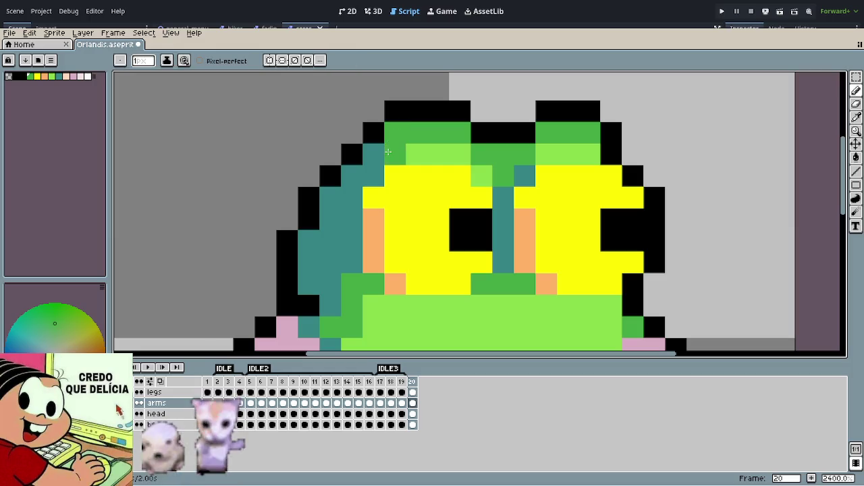
# Step: Paint another light-green pixel at the top of the head dark green and review the frog
pyautogui.click(589, 154)
pyautogui.scroll(-7, 588, 152)
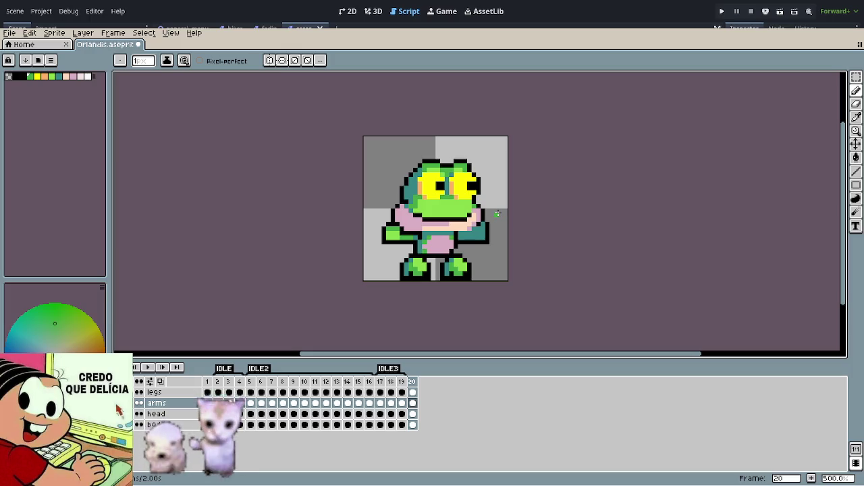
pyautogui.scroll(-2, 499, 213)
pyautogui.scroll(1, 497, 204)
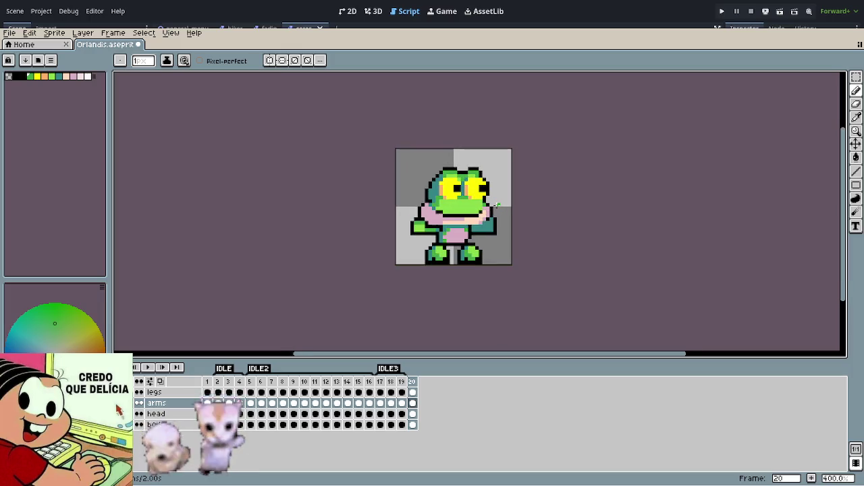
pyautogui.scroll(3, 497, 206)
pyautogui.scroll(3, 495, 207)
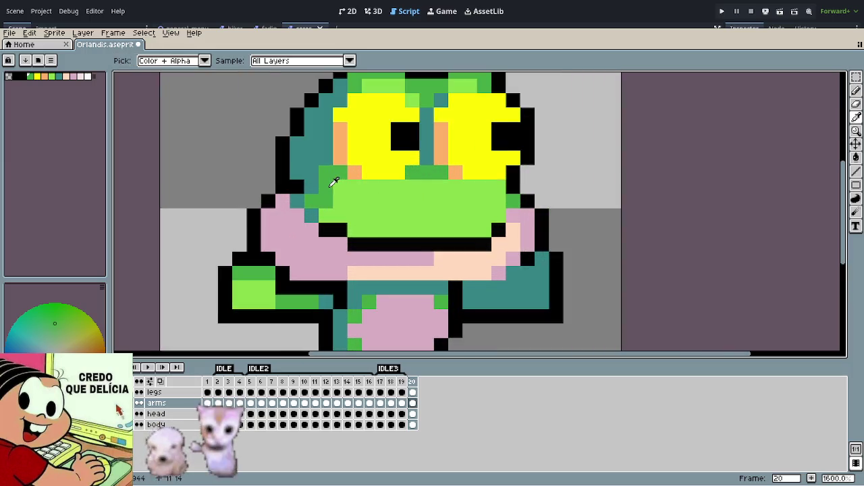
pyautogui.scroll(-5, 525, 253)
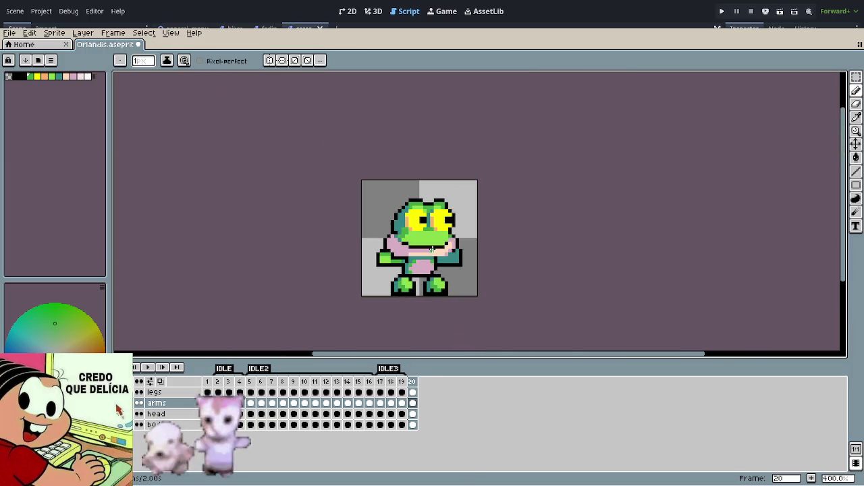
pyautogui.scroll(-1, 524, 253)
pyautogui.scroll(-1, 524, 253)
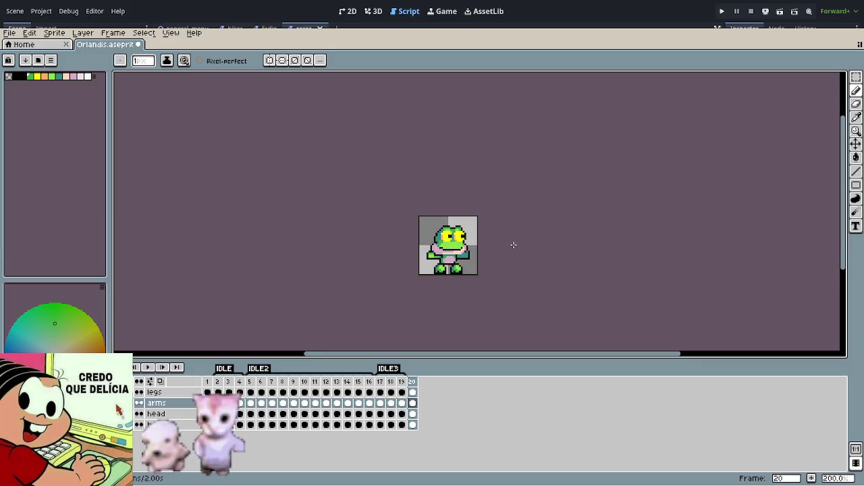
pyautogui.press('Left')
pyautogui.press('Right')
pyautogui.press('Left')
pyautogui.press('Right')
pyautogui.press('Left')
pyautogui.press('Right')
pyautogui.press('Left')
pyautogui.press('Right')
pyautogui.press('Left')
pyautogui.press('Right')
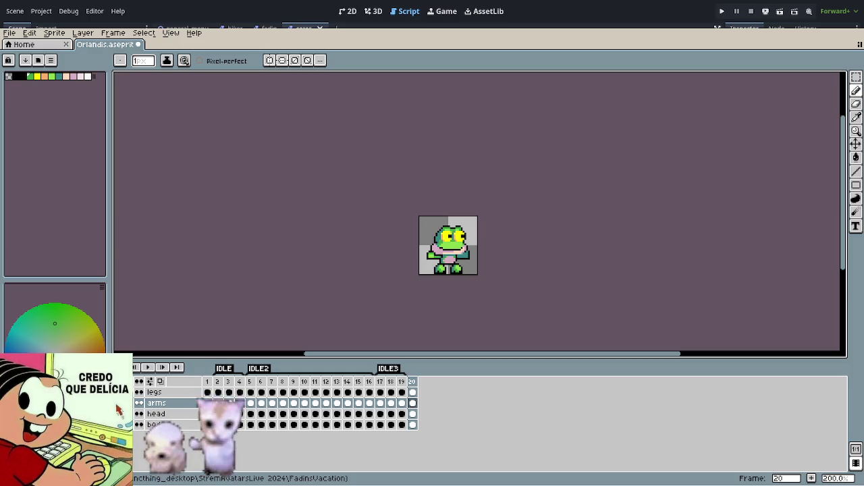
pyautogui.scroll(3, 454, 244)
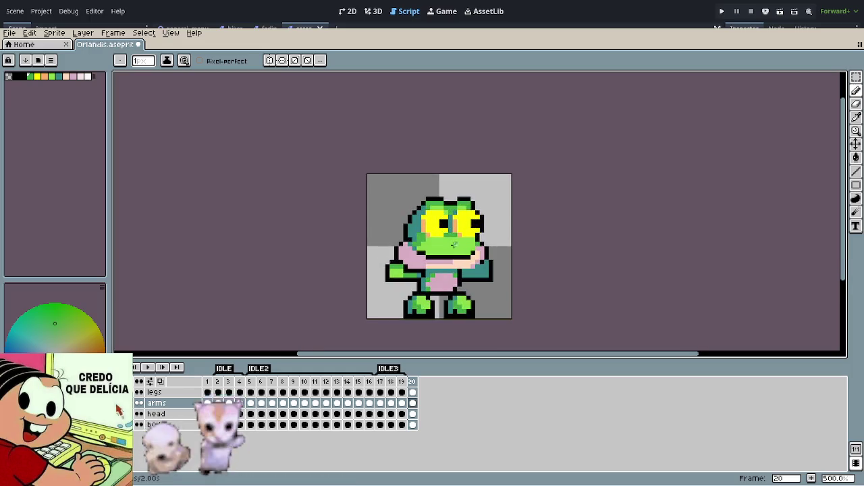
pyautogui.scroll(4, 454, 244)
pyautogui.moveTo(437, 257); pyautogui.dragTo(367, 203)
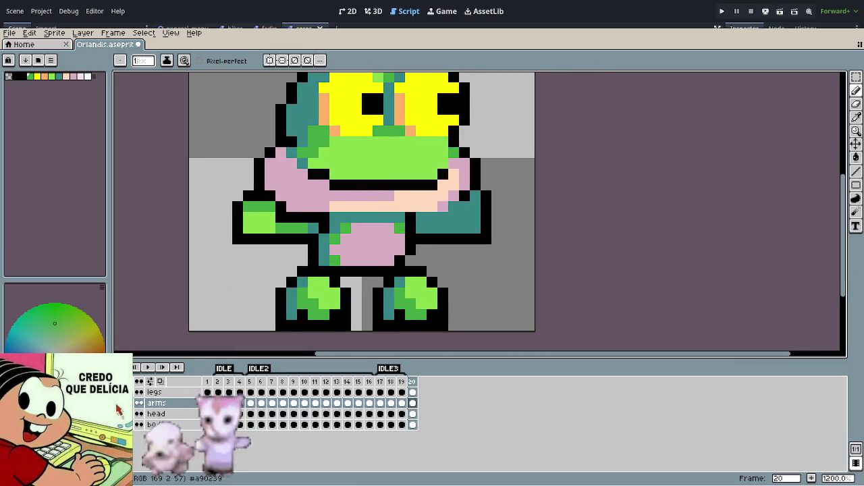
pyautogui.click(102, 287)
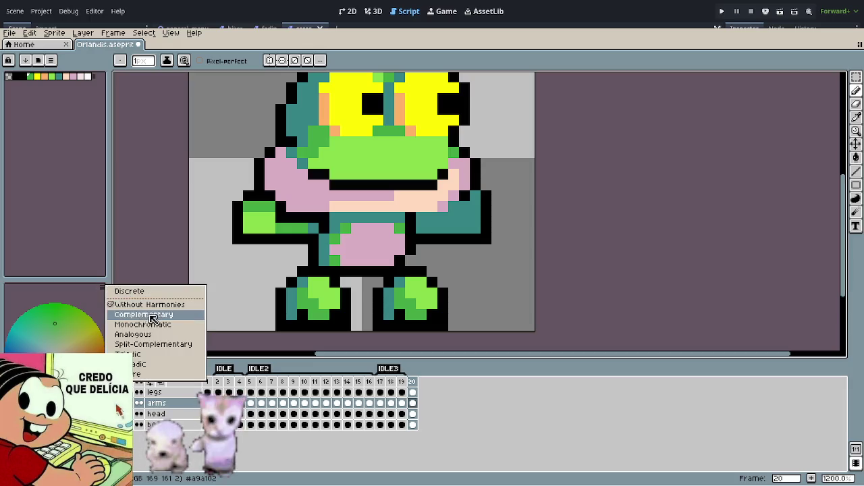
pyautogui.click(169, 356)
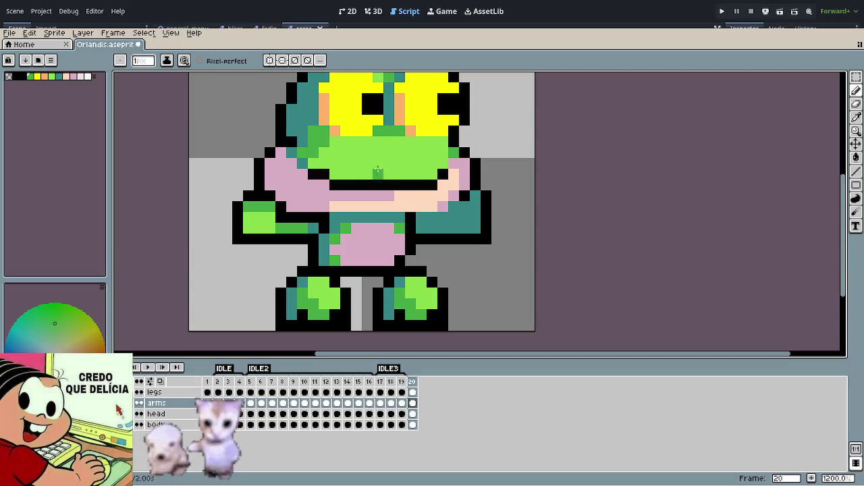
# Step: Paint a magenta block on the frog's left cheek and repaint stray pixels pink
pyautogui.keyDown('alt'); pyautogui.click(378, 154); pyautogui.keyUp('alt')
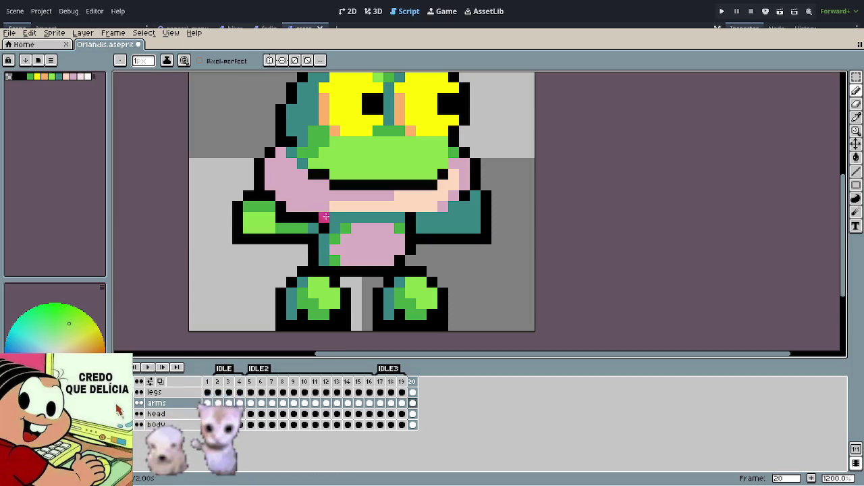
pyautogui.moveTo(298, 176)
pyautogui.mouseDown()
pyautogui.moveTo(292, 181)
pyautogui.moveTo(292, 173)
pyautogui.moveTo(292, 195)
pyautogui.moveTo(305, 187)
pyautogui.moveTo(314, 188)
pyautogui.moveTo(312, 195)
pyautogui.mouseUp()
pyautogui.press('i')
pyautogui.click(329, 188)
pyautogui.press('b')
pyautogui.click(315, 194)
pyautogui.click(292, 174)
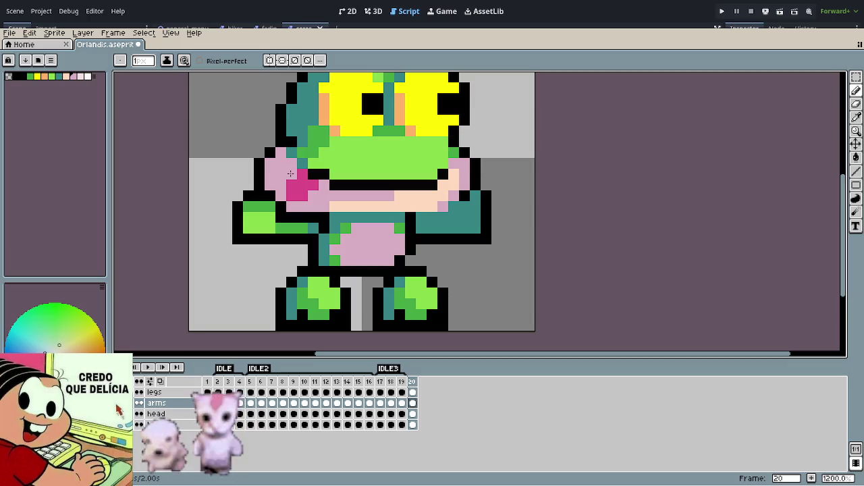
pyautogui.press('m')
pyautogui.hotkey('ctrl', 'z')
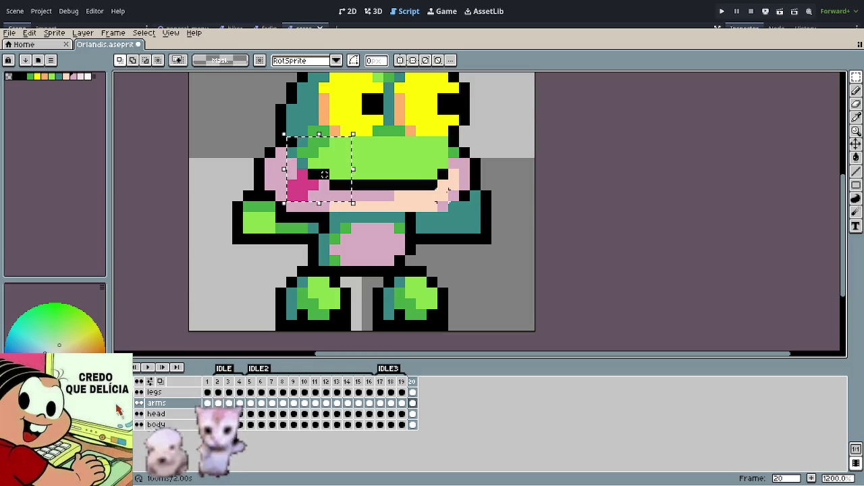
# Step: Undo the magenta patch, a stray black stroke and a face nudge on frame 20
pyautogui.hotkey('ctrl', 'z')
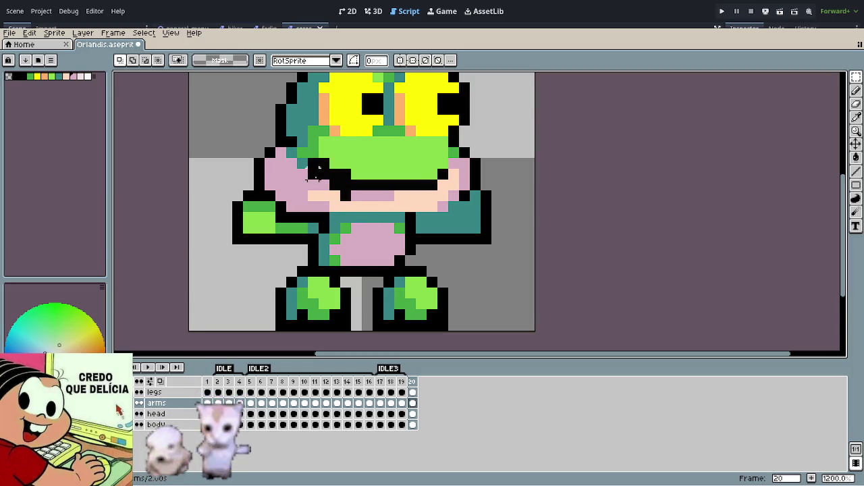
pyautogui.hotkey('ctrl', 'z')
pyautogui.hotkey('ctrl', 'z')
pyautogui.moveTo(386, 204)
pyautogui.mouseDown()
pyautogui.moveTo(292, 130)
pyautogui.moveTo(406, 213)
pyautogui.mouseUp()
pyautogui.moveTo(334, 172); pyautogui.dragTo(324, 162)
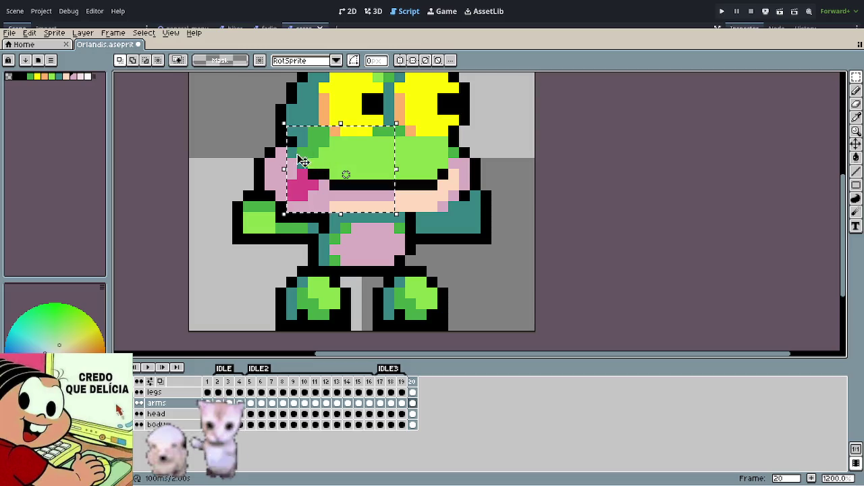
pyautogui.hotkey('ctrl', 'z')
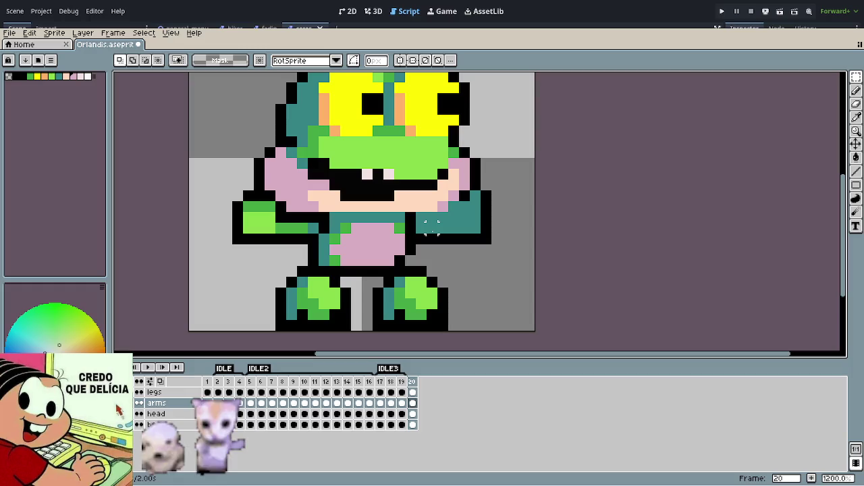
pyautogui.hotkey('ctrl', 'z')
pyautogui.hotkey('ctrl', 'z')
pyautogui.hotkey('ctrl', 'z')
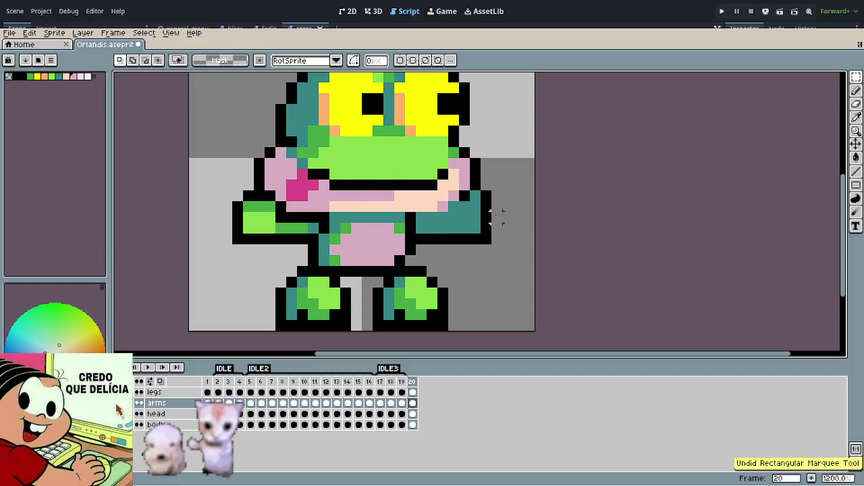
pyautogui.hotkey('ctrl', 'z')
pyautogui.hotkey('ctrl', 'z')
pyautogui.hotkey('ctrl', 'z')
pyautogui.hotkey('ctrl', 'z')
pyautogui.hotkey('ctrl', 'z')
pyautogui.hotkey('ctrl', 'z')
pyautogui.hotkey('ctrl', 'z')
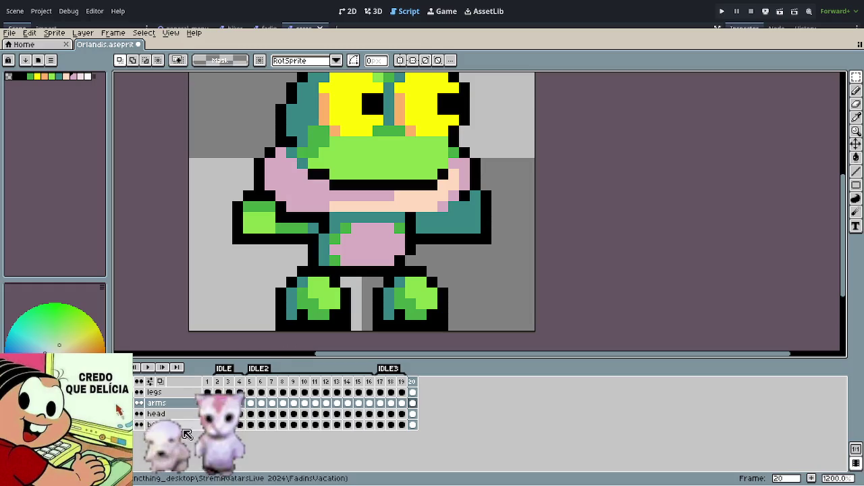
pyautogui.hotkey('ctrl', 'z')
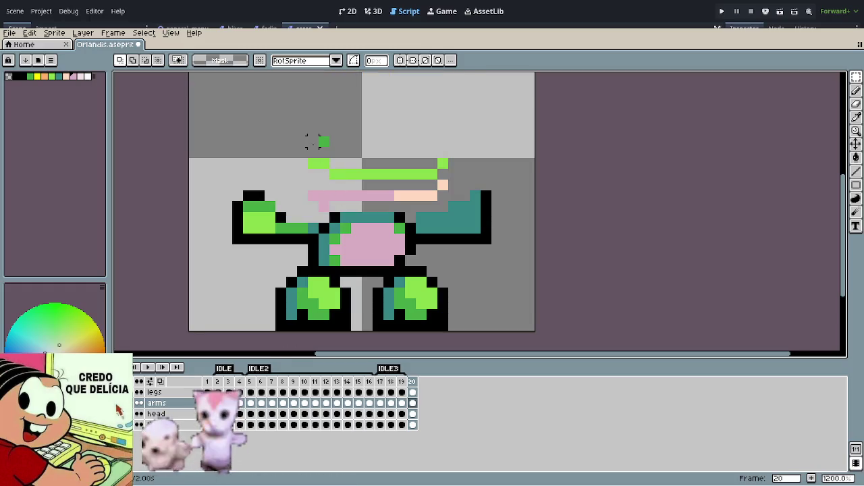
# Step: Select and delete the pixel rows above the body, then restore them and work on the head layer
pyautogui.moveTo(310, 129)
pyautogui.mouseDown()
pyautogui.moveTo(454, 184)
pyautogui.moveTo(460, 212)
pyautogui.mouseUp()
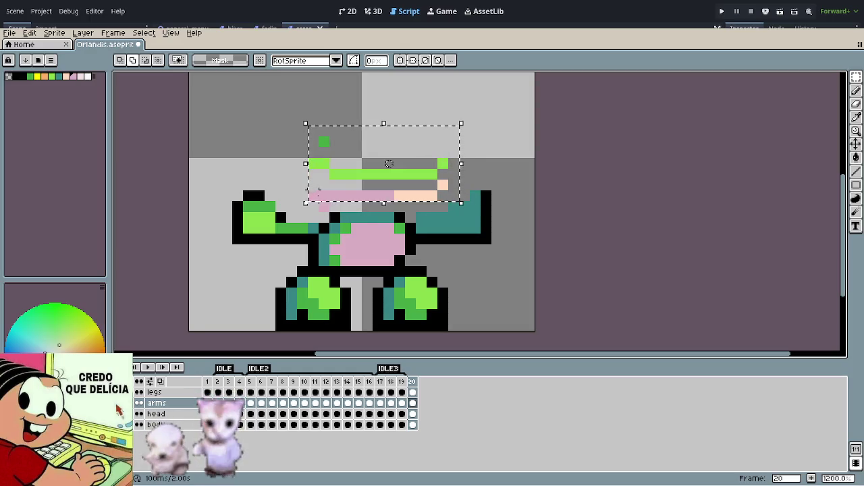
pyautogui.press('Delete')
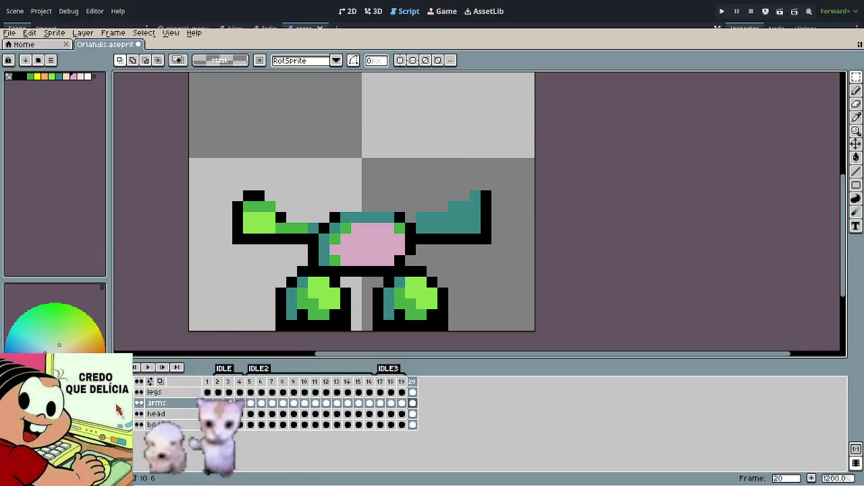
pyautogui.hotkey('ctrl', 'z')
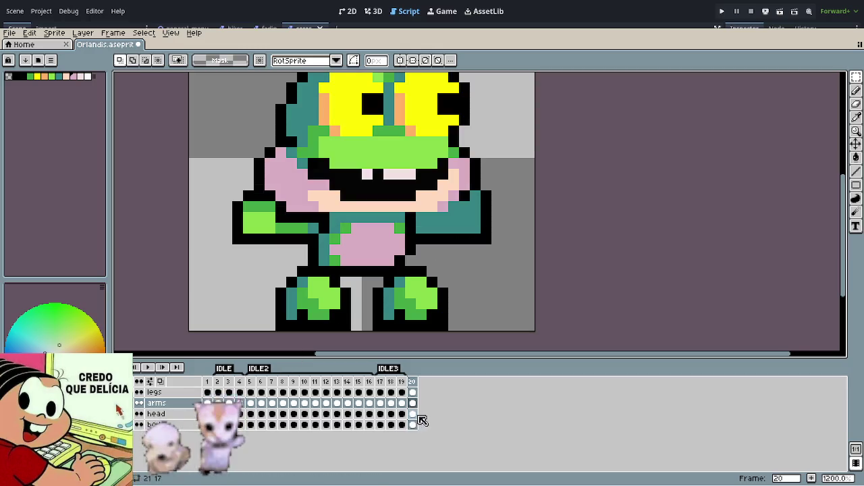
pyautogui.click(412, 414)
pyautogui.hotkey('ctrl', 'z')
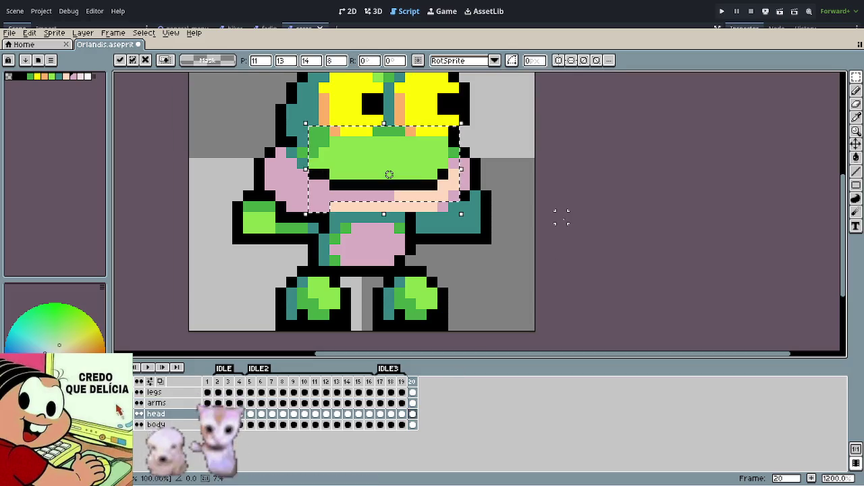
# Step: Choose magenta and paint a small patch on the frog's pink left cheek
pyautogui.hotkey('ctrl', 'z')
pyautogui.scroll(-3, 572, 217)
pyautogui.scroll(-1, 569, 214)
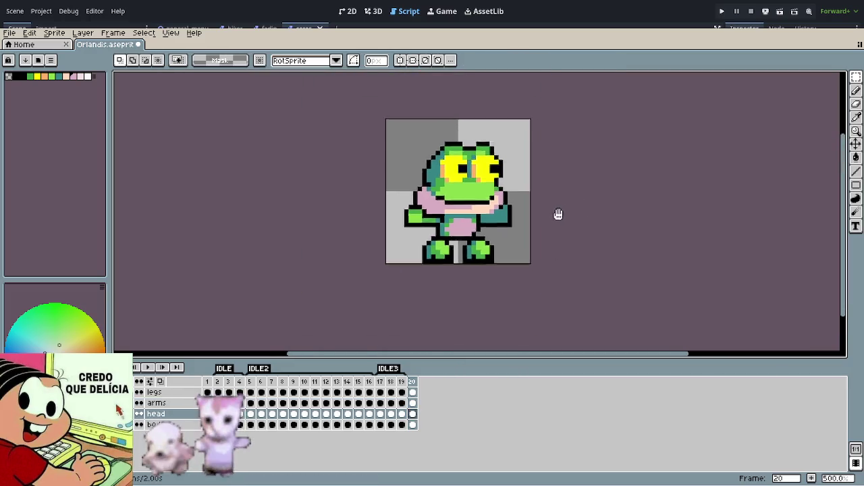
pyautogui.moveTo(561, 214); pyautogui.dragTo(484, 225)
pyautogui.scroll(2, 399, 216)
pyautogui.scroll(1, 391, 215)
pyautogui.scroll(2, 382, 211)
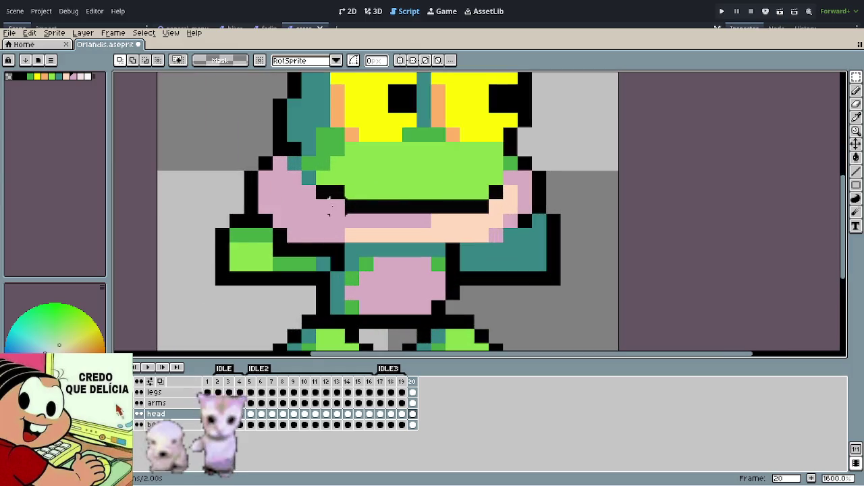
pyautogui.press('b')
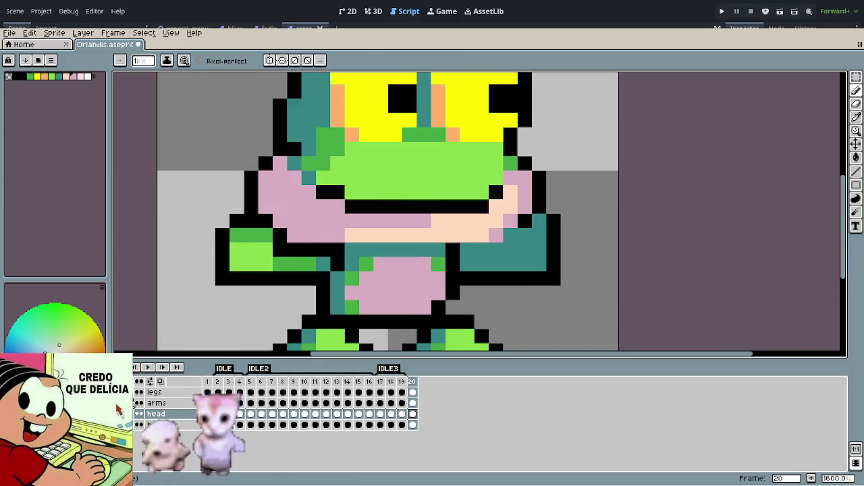
pyautogui.keyDown('alt'); pyautogui.click(364, 167); pyautogui.keyUp('alt')
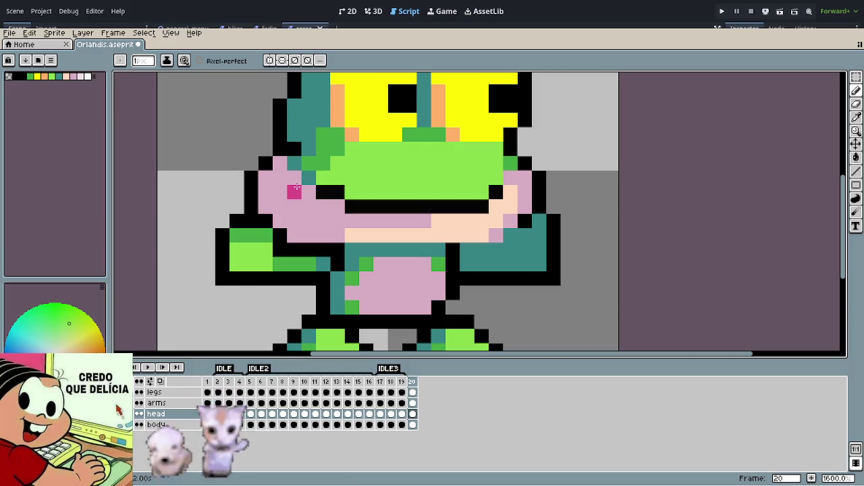
pyautogui.moveTo(295, 189)
pyautogui.mouseDown()
pyautogui.moveTo(283, 207)
pyautogui.moveTo(308, 192)
pyautogui.moveTo(294, 178)
pyautogui.mouseUp()
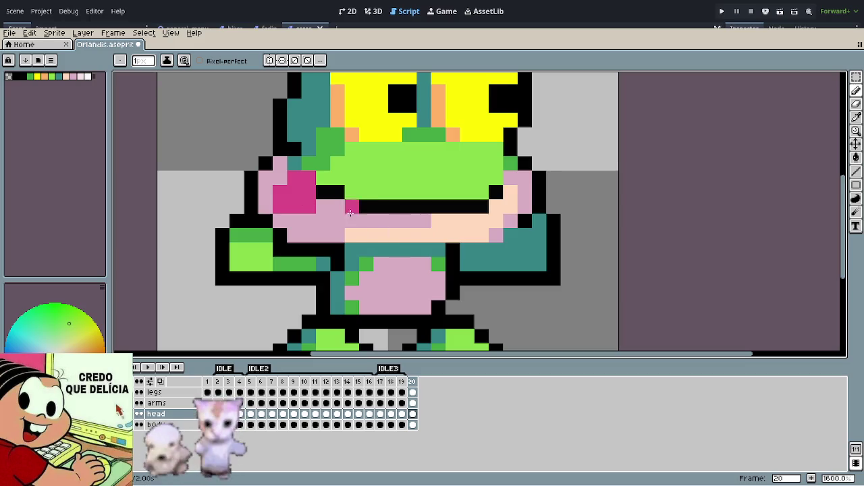
pyautogui.scroll(-6, 406, 250)
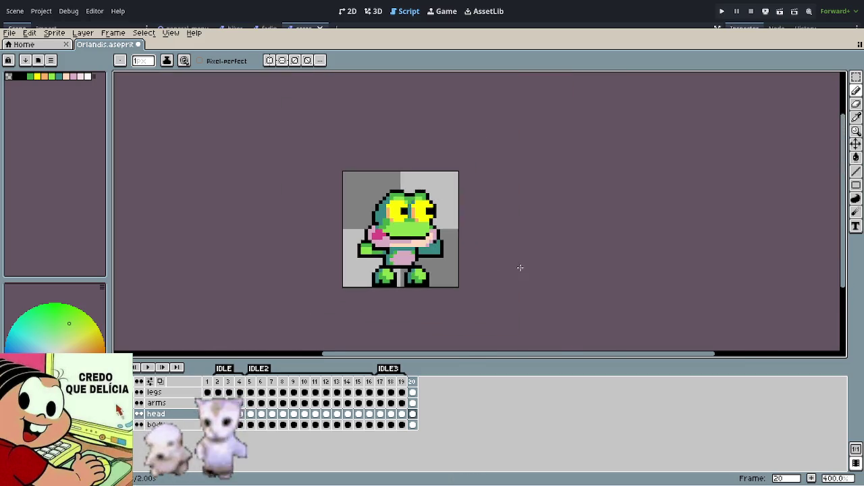
pyautogui.scroll(1, 432, 243)
# Step: Undo the cheek stroke and place one magenta pixel beside the mouth's left corner
pyautogui.hotkey('ctrl', 'z')
pyautogui.hotkey('ctrl', 'z')
pyautogui.hotkey('ctrl', 'z')
pyautogui.scroll(1, 362, 252)
pyautogui.click(352, 238)
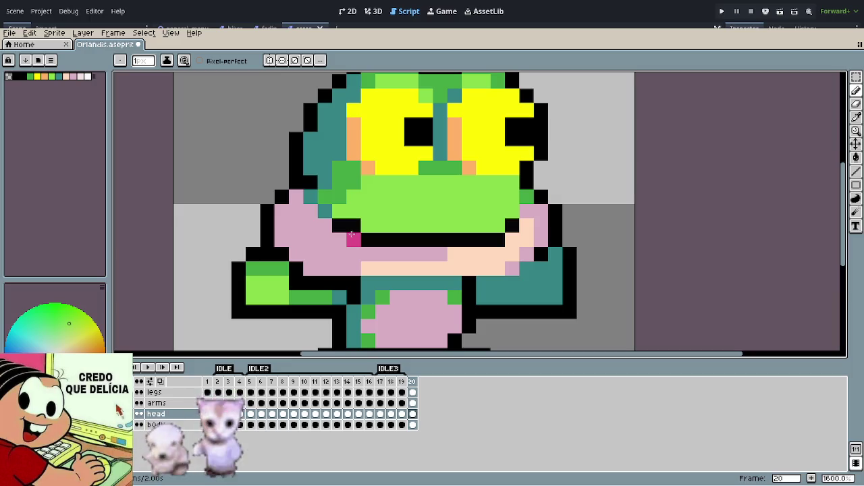
pyautogui.scroll(1, 351, 235)
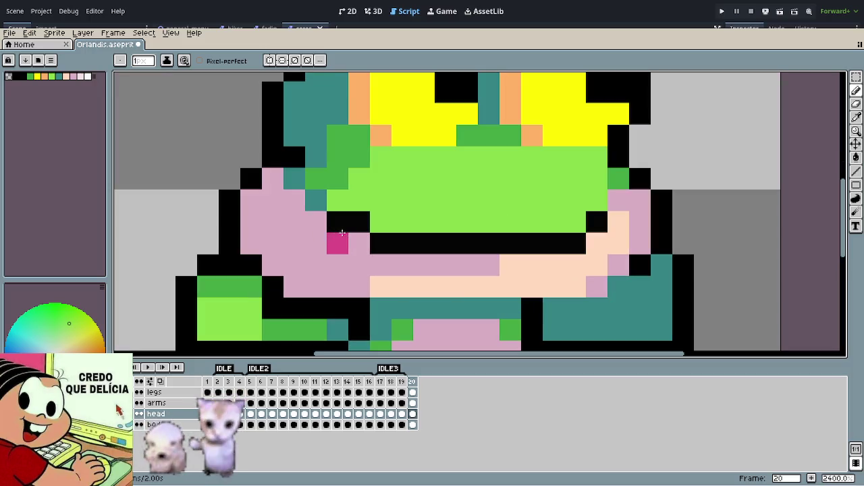
# Step: Build the magenta tongue pixel by pixel from the mouth corner down to its bottom row
pyautogui.click(316, 201)
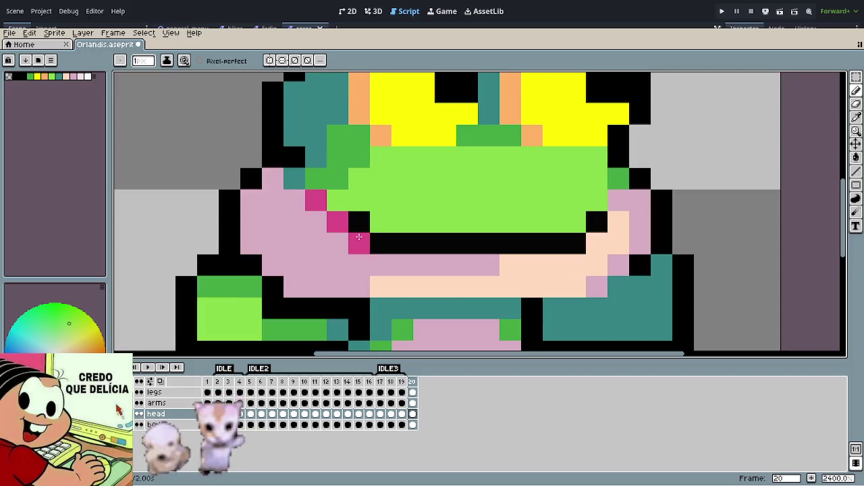
pyautogui.click(316, 220)
pyautogui.click(334, 243)
pyautogui.click(314, 242)
pyautogui.click(304, 229)
pyautogui.click(295, 243)
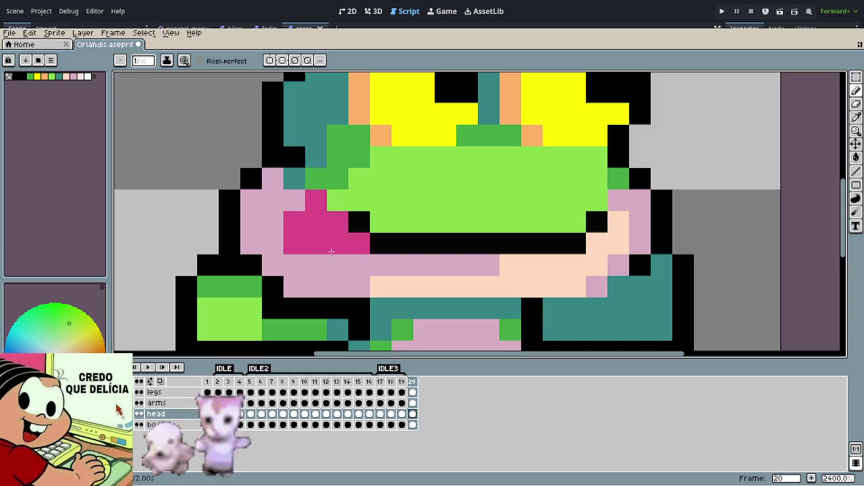
pyautogui.click(338, 265)
pyautogui.click(316, 264)
pyautogui.click(295, 265)
pyautogui.click(359, 265)
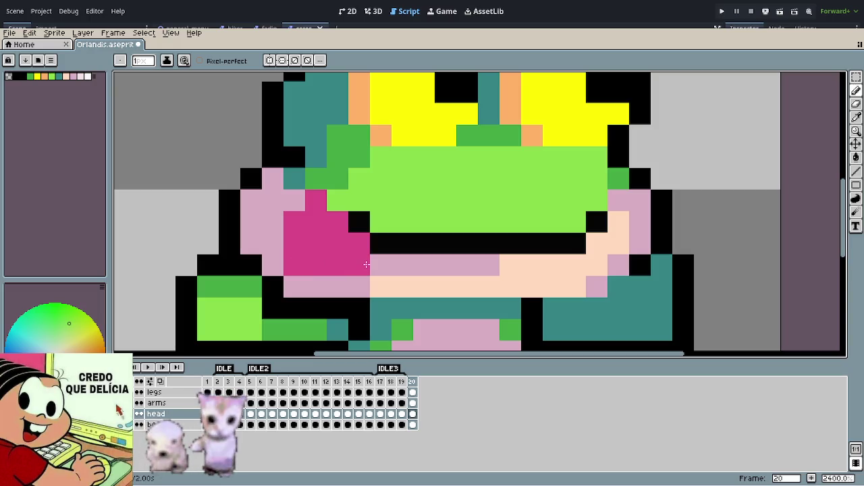
pyautogui.scroll(-5, 361, 263)
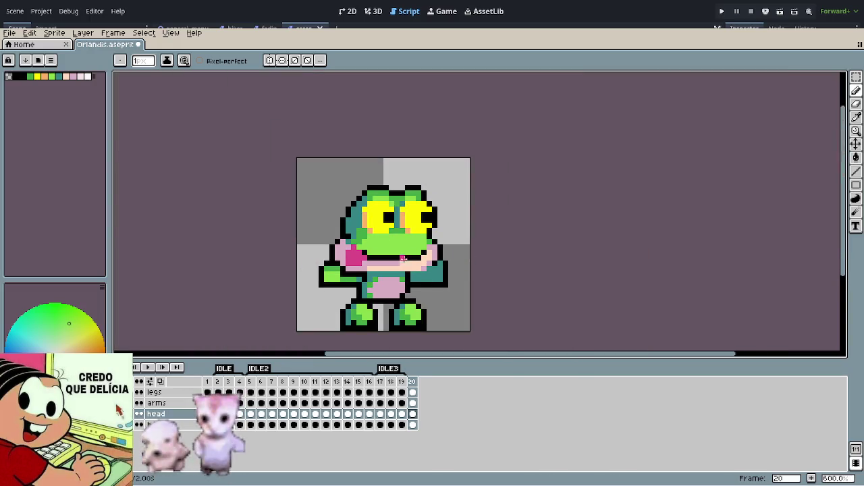
pyautogui.scroll(3, 360, 264)
pyautogui.scroll(-2, 386, 257)
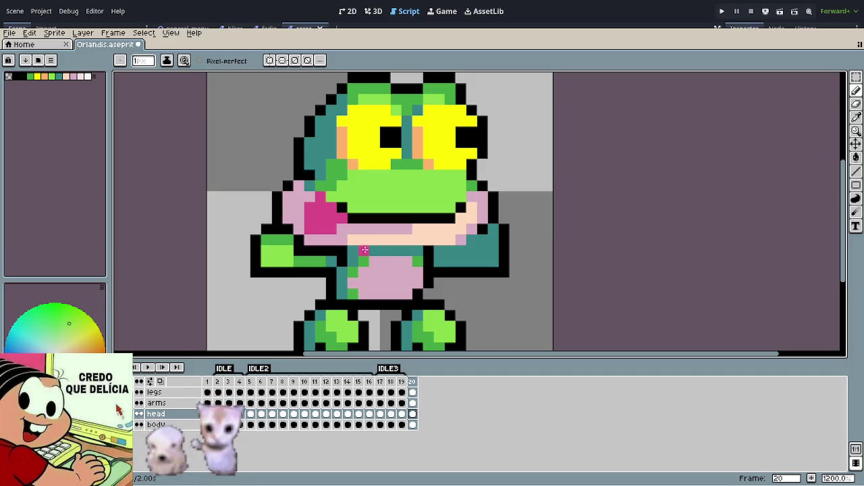
# Step: Outline the tongue in black sampled from the mouth line
pyautogui.keyDown('alt'); pyautogui.click(363, 214); pyautogui.keyUp('alt')
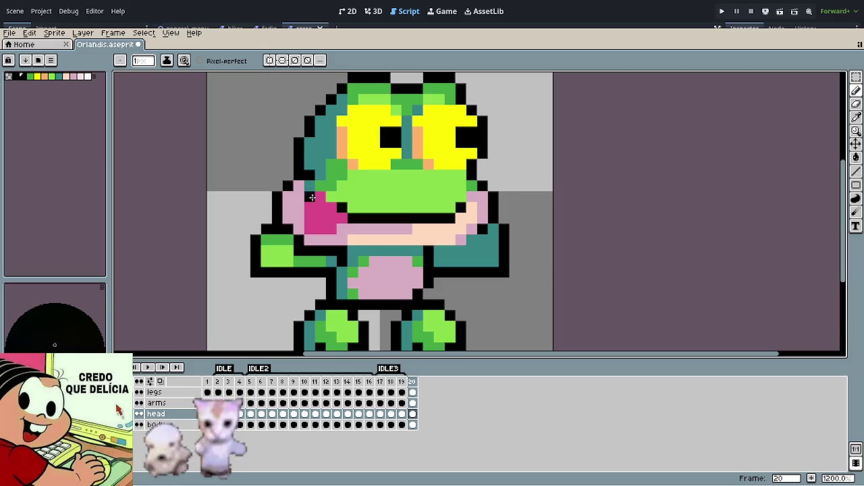
pyautogui.moveTo(299, 206); pyautogui.dragTo(378, 251)
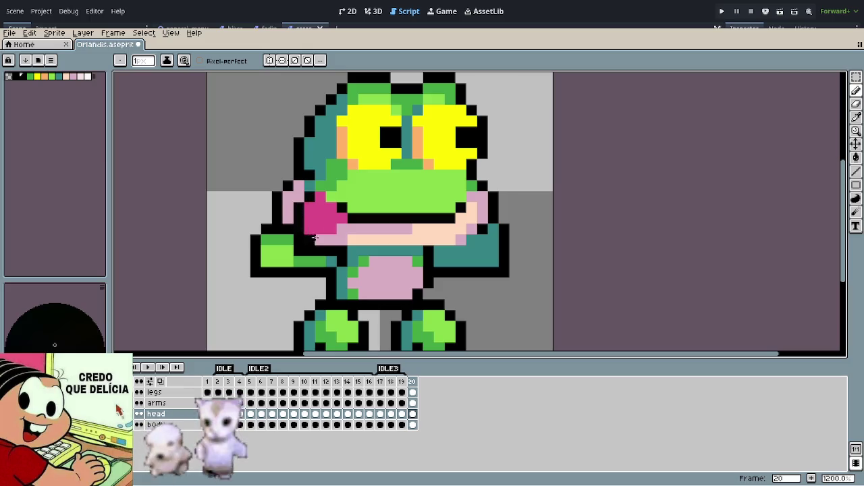
pyautogui.scroll(-4, 378, 251)
pyautogui.scroll(-1, 406, 256)
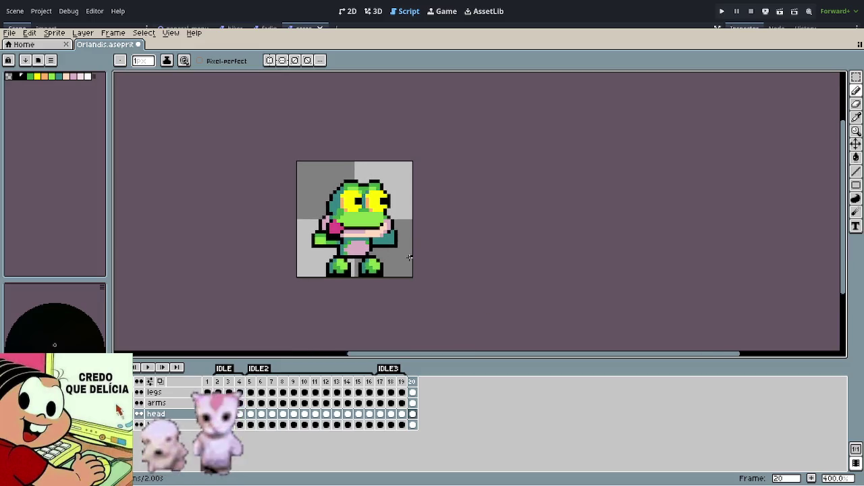
pyautogui.scroll(1, 344, 234)
pyautogui.scroll(4, 344, 233)
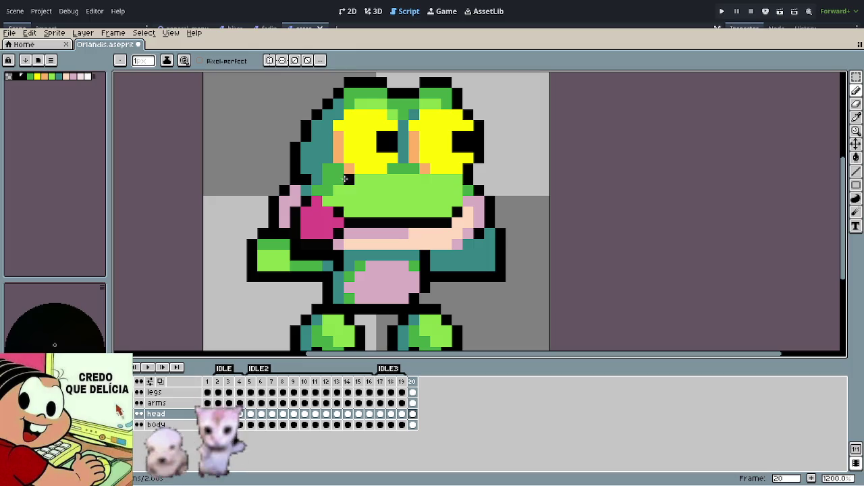
# Step: Shade the top of the tongue with dark red
pyautogui.keyDown('alt'); pyautogui.click(341, 174); pyautogui.keyUp('alt')
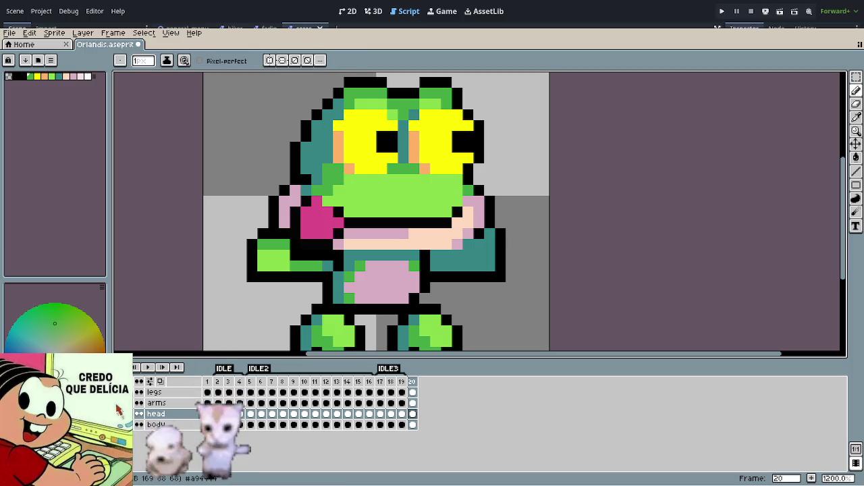
pyautogui.moveTo(316, 202)
pyautogui.mouseDown()
pyautogui.moveTo(316, 212)
pyautogui.moveTo(305, 212)
pyautogui.mouseUp()
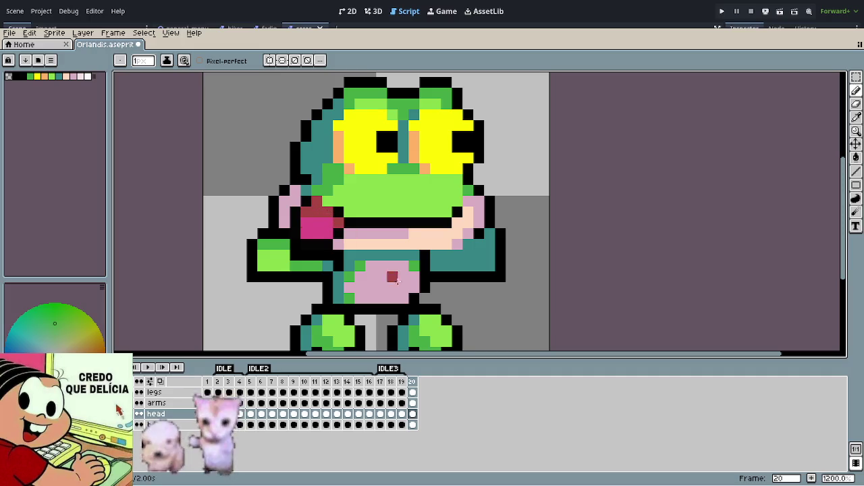
pyautogui.scroll(-4, 362, 277)
pyautogui.scroll(-2, 363, 278)
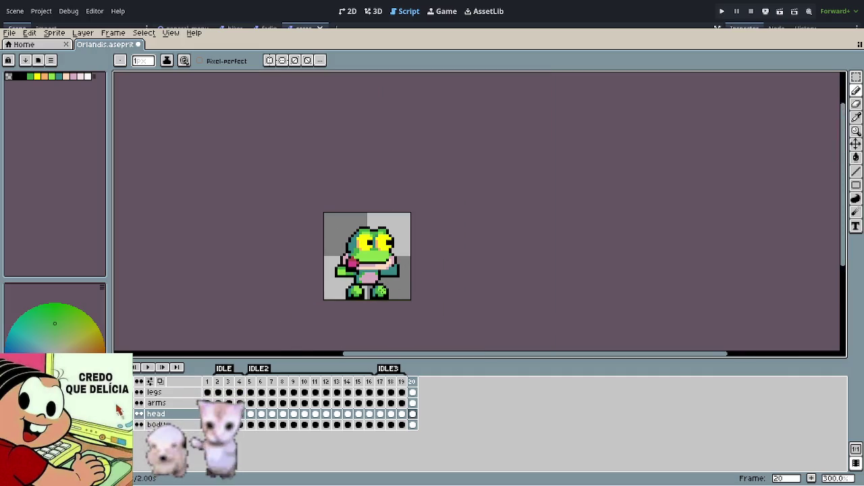
pyautogui.scroll(2, 362, 277)
pyautogui.scroll(2, 363, 278)
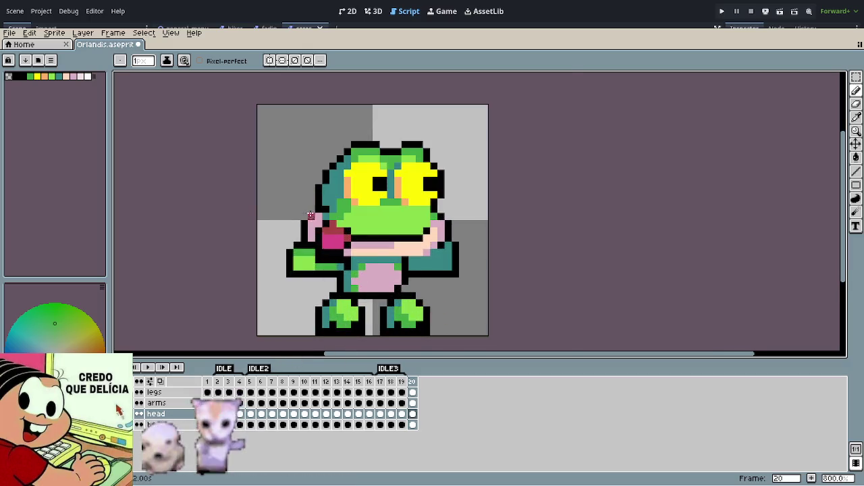
pyautogui.scroll(2, 311, 216)
# Step: Recolour the tongue's top pixels purple and add a red pixel at its edge
pyautogui.click(333, 240)
pyautogui.click(343, 230)
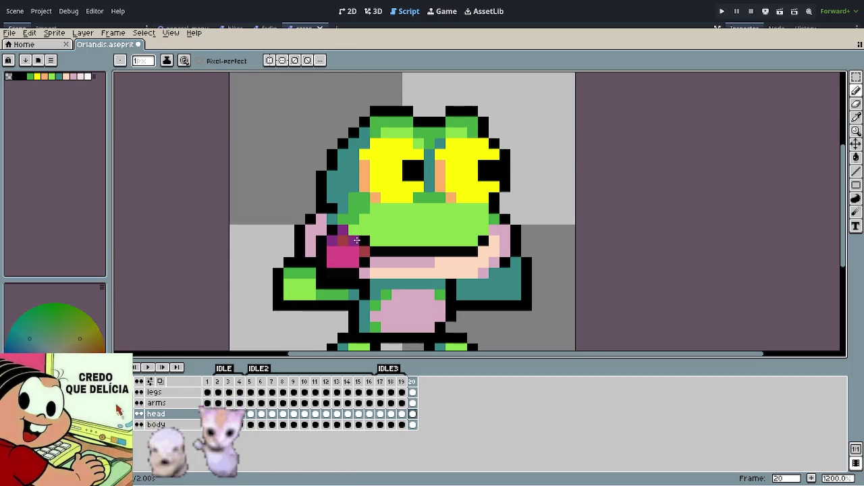
pyautogui.click(342, 240)
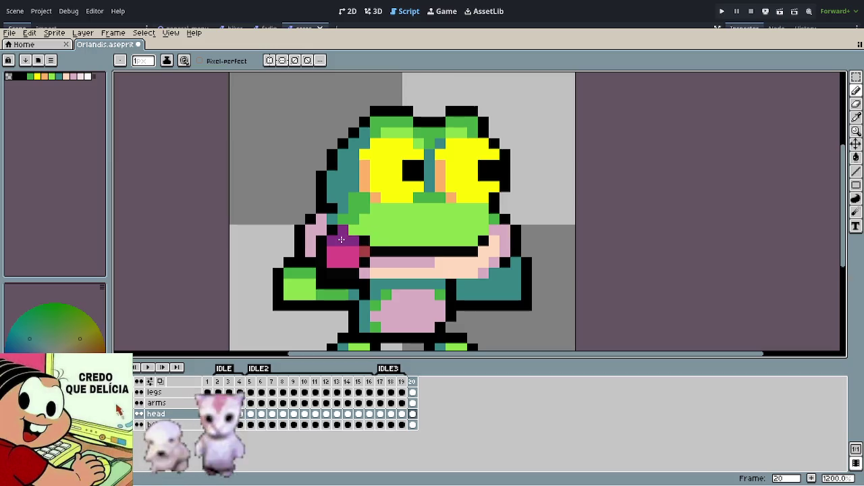
pyautogui.keyDown('alt'); pyautogui.click(364, 251); pyautogui.keyUp('alt')
pyautogui.click(333, 251)
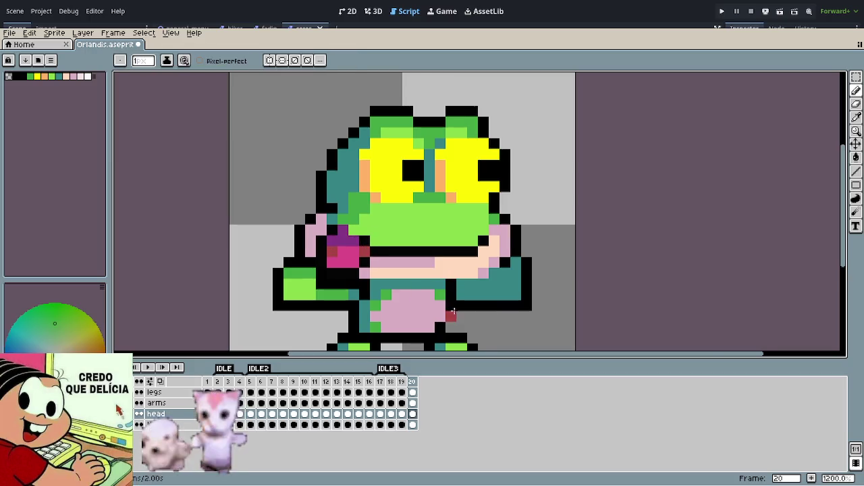
pyautogui.scroll(-2, 453, 311)
pyautogui.scroll(-3, 453, 312)
pyautogui.moveTo(446, 298); pyautogui.dragTo(360, 268)
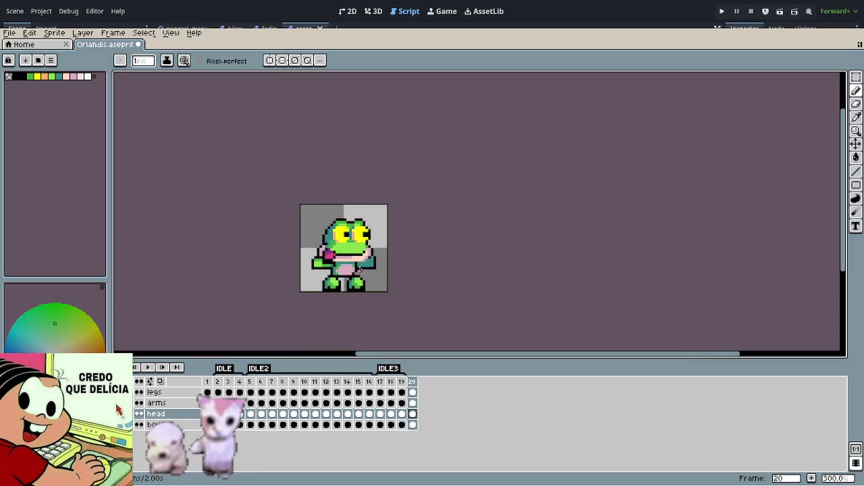
pyautogui.scroll(2, 360, 269)
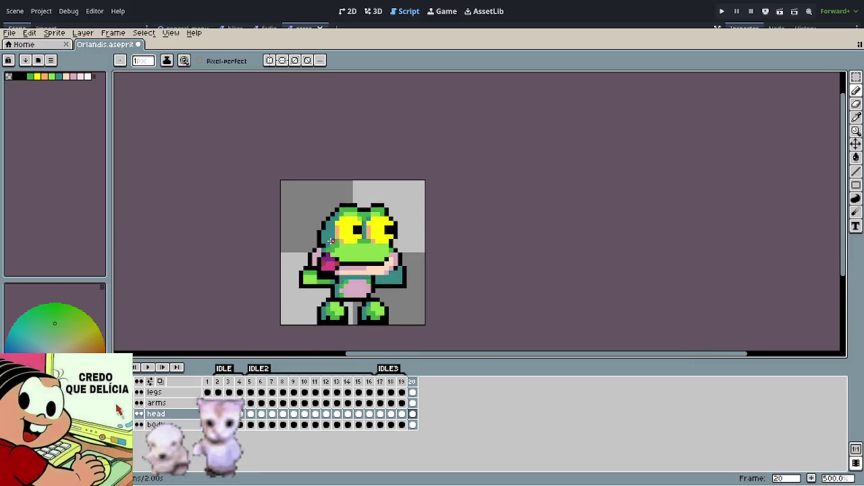
pyautogui.scroll(2, 351, 260)
pyautogui.scroll(3, 338, 246)
pyautogui.press('b')
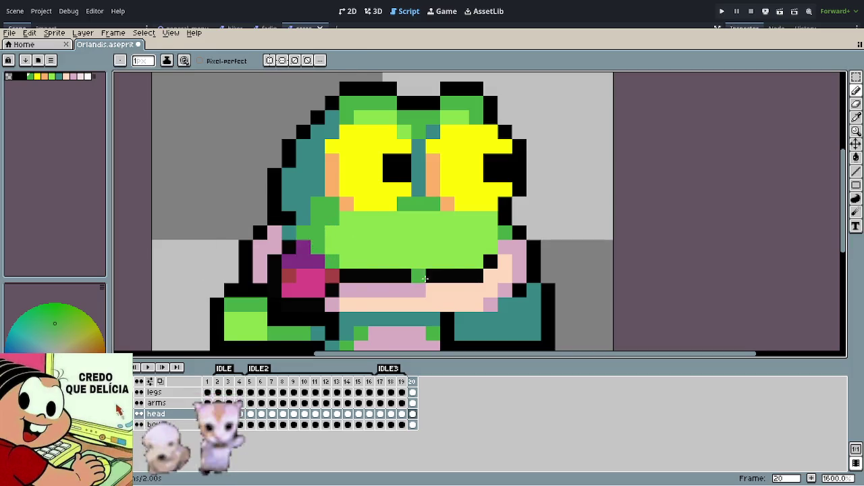
pyautogui.scroll(-4, 314, 246)
pyautogui.scroll(-1, 318, 251)
pyautogui.scroll(-2, 364, 259)
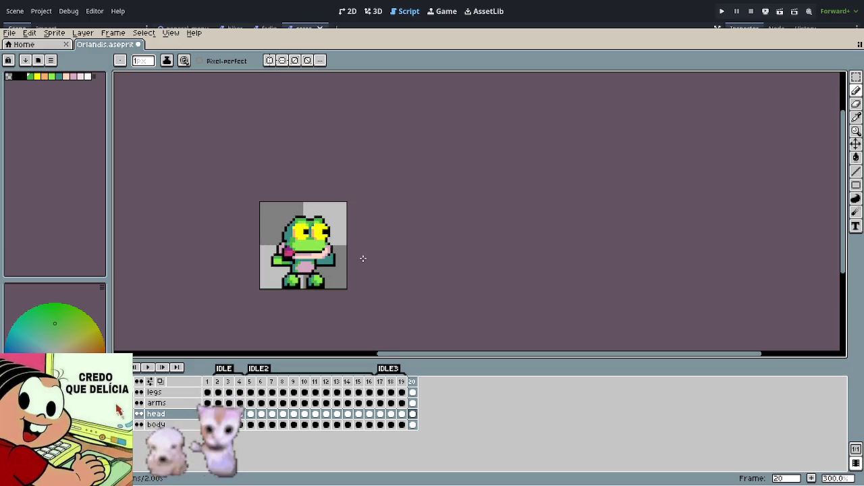
pyautogui.scroll(-1, 361, 259)
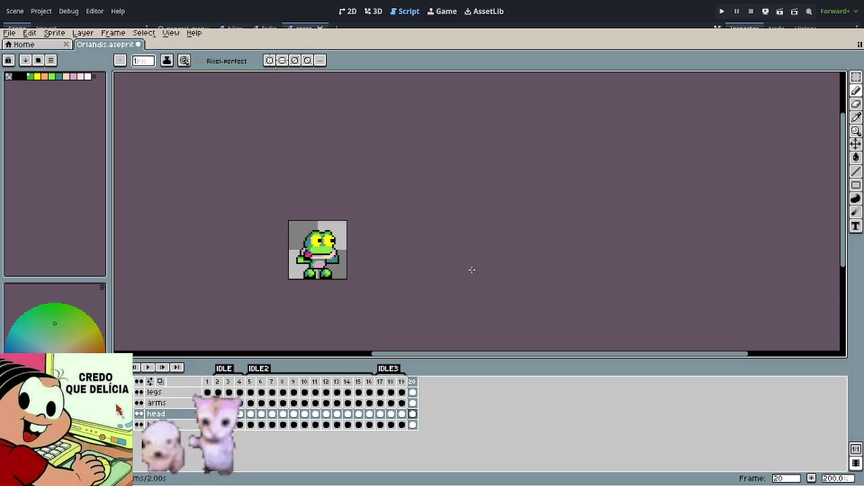
pyautogui.scroll(2, 344, 251)
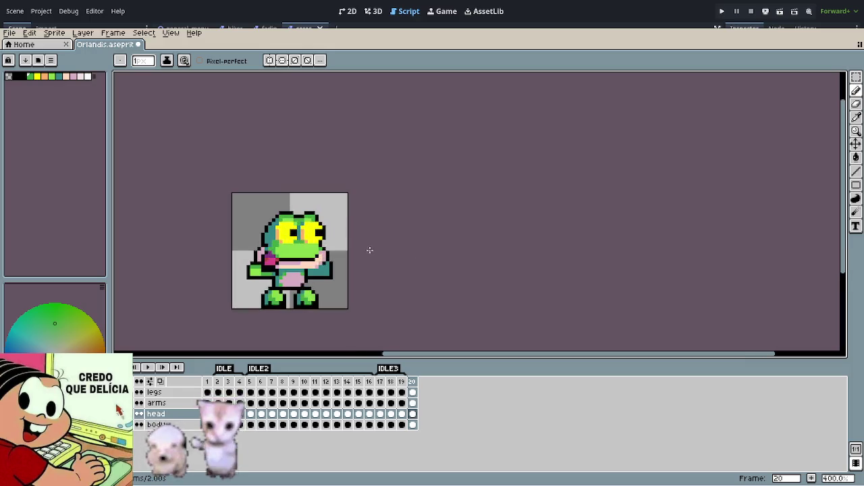
pyautogui.scroll(3, 336, 264)
pyautogui.scroll(1, 334, 265)
pyautogui.scroll(2, 368, 190)
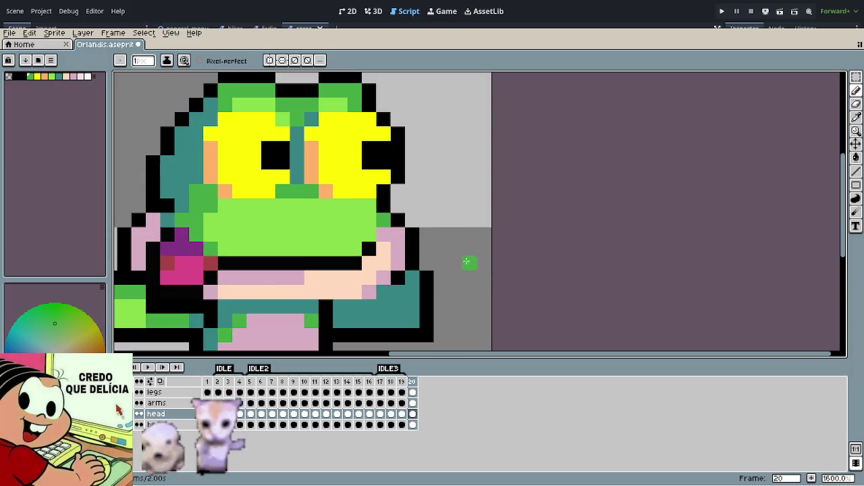
pyautogui.scroll(-4, 446, 250)
pyautogui.scroll(-2, 437, 244)
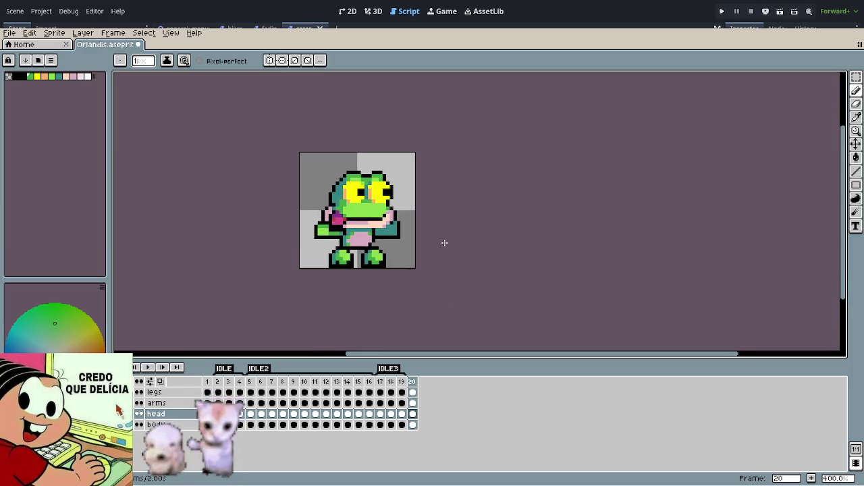
pyautogui.scroll(-1, 444, 242)
pyautogui.scroll(-1, 444, 242)
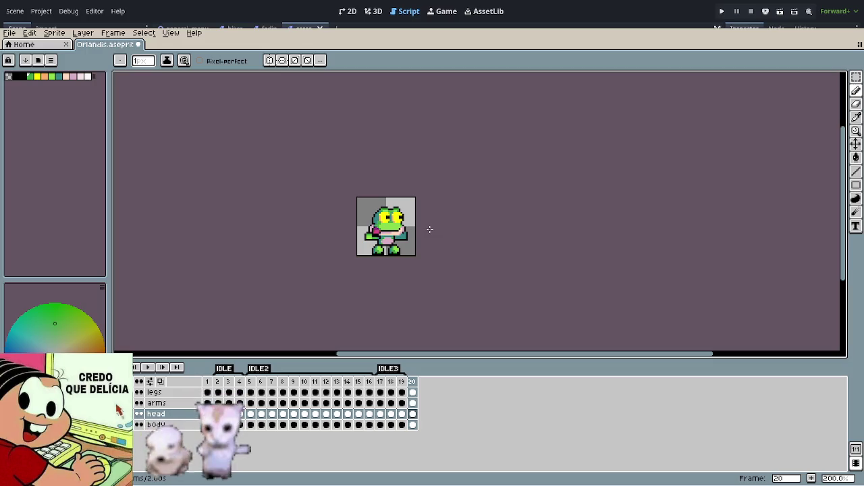
pyautogui.scroll(3, 417, 297)
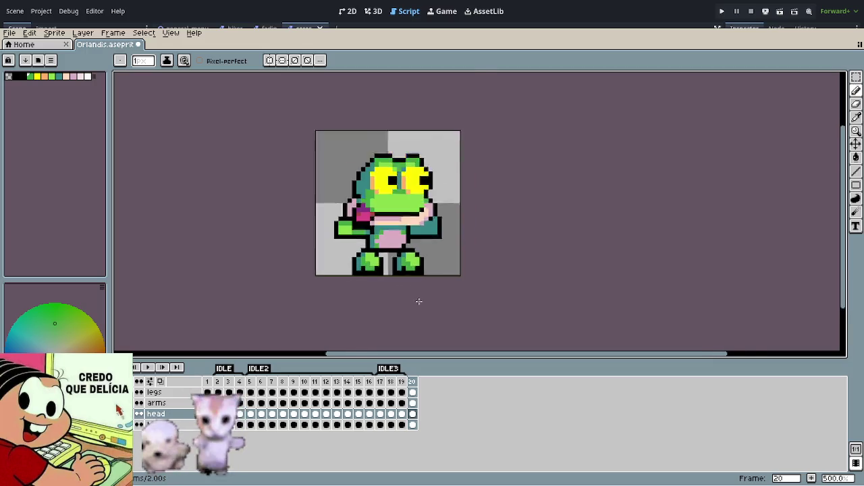
pyautogui.scroll(2, 414, 291)
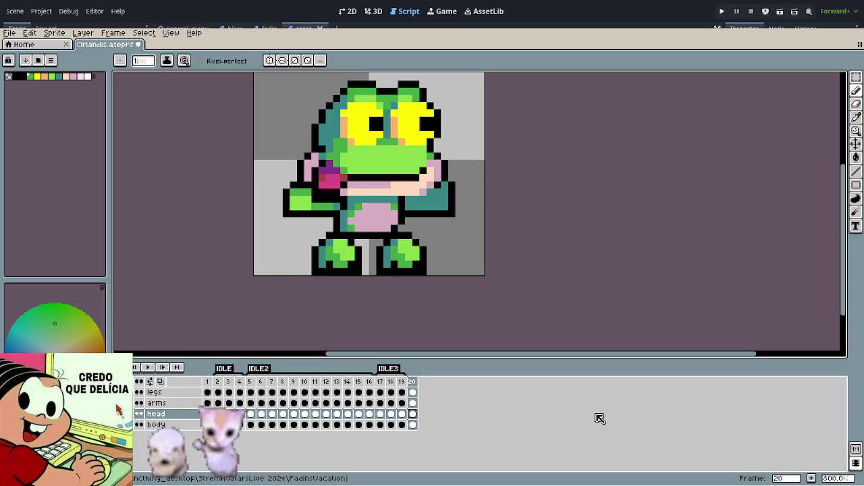
pyautogui.click(412, 392)
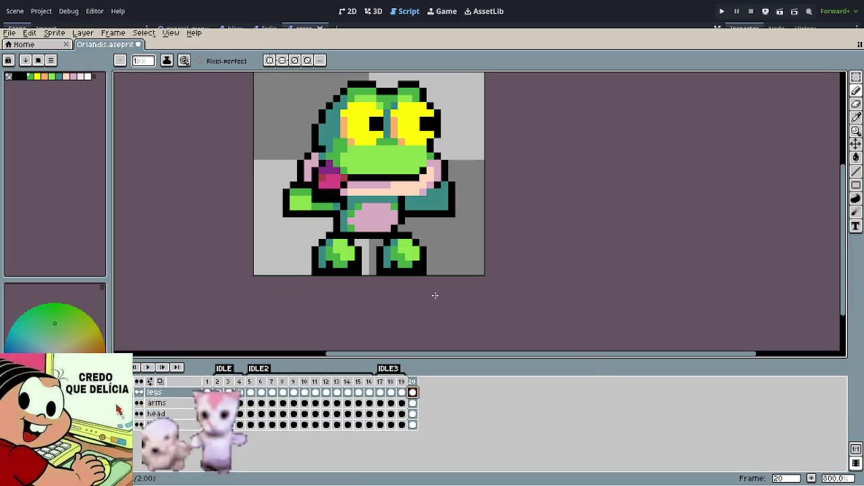
# Step: Enlarge frame 20's right foot with light-green pixels, keeping grey background at its corner
pyautogui.press('m')
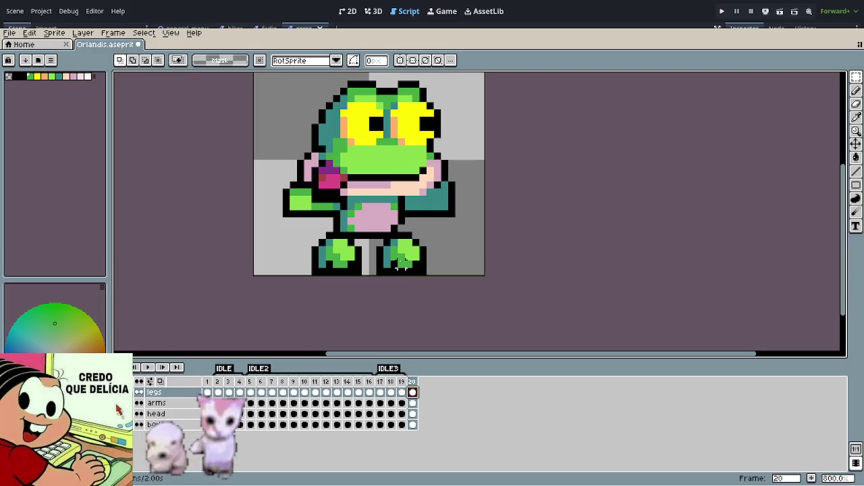
pyautogui.scroll(3, 399, 265)
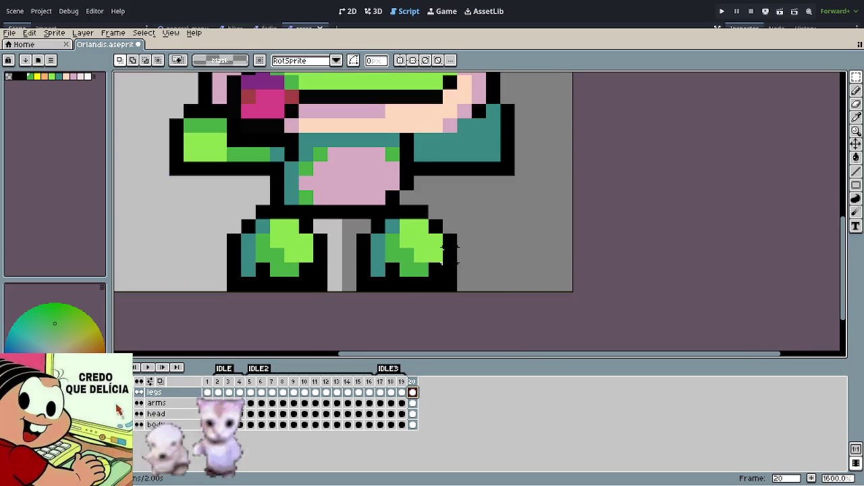
pyautogui.press('i')
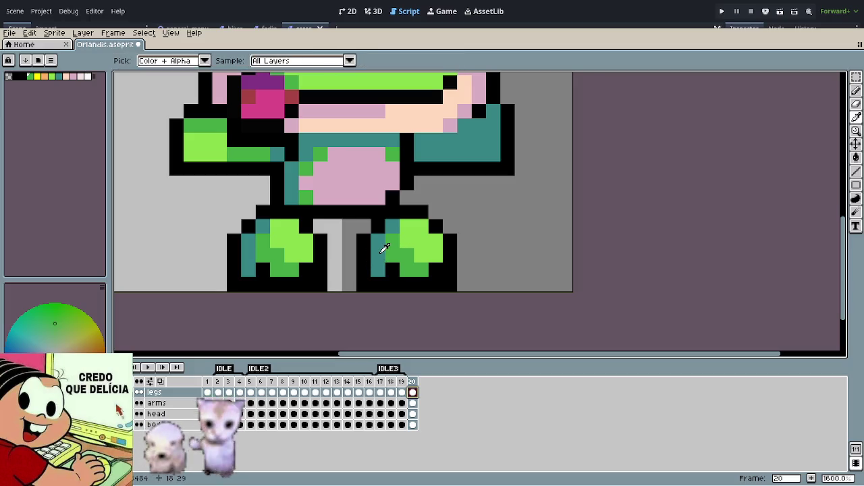
pyautogui.click(423, 236)
pyautogui.press('m')
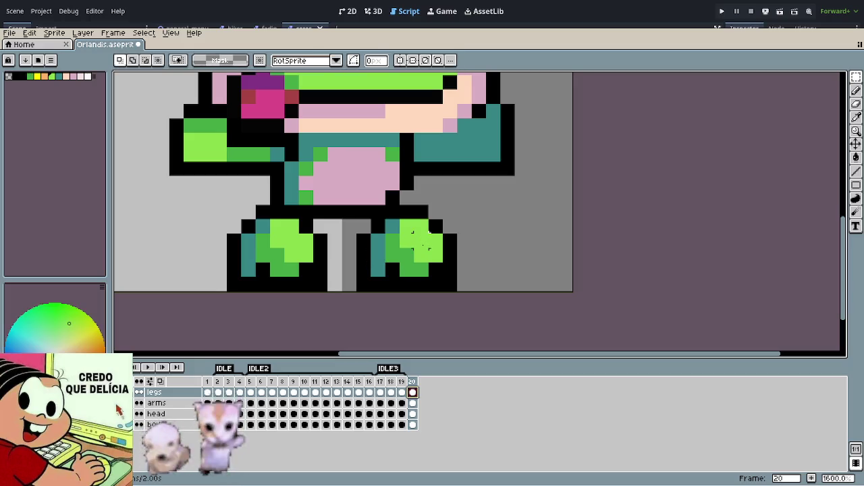
pyautogui.press('b')
pyautogui.moveTo(393, 270)
pyautogui.mouseDown()
pyautogui.moveTo(426, 211)
pyautogui.moveTo(470, 223)
pyautogui.moveTo(416, 277)
pyautogui.moveTo(466, 242)
pyautogui.mouseUp()
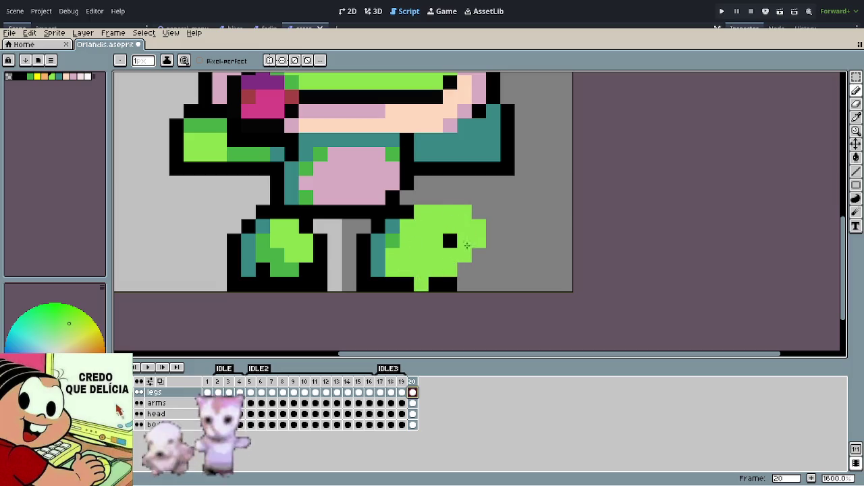
pyautogui.moveTo(403, 275); pyautogui.dragTo(450, 241)
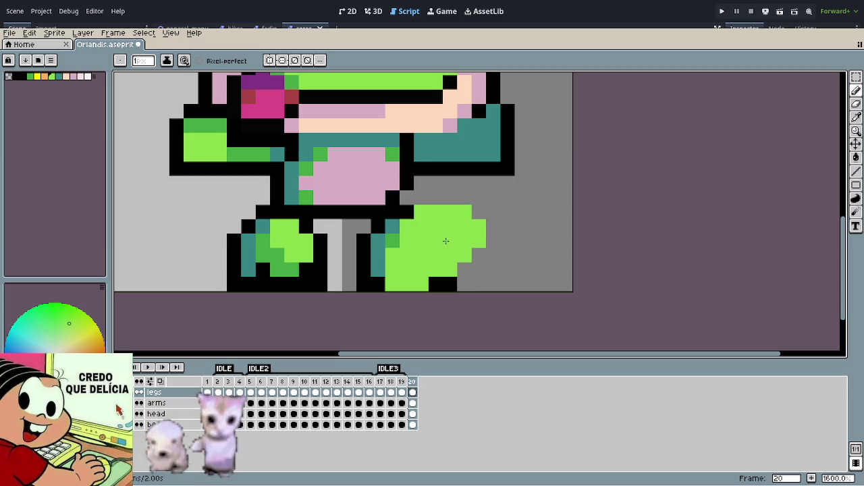
pyautogui.moveTo(432, 277)
pyautogui.mouseDown()
pyautogui.moveTo(406, 284)
pyautogui.moveTo(439, 284)
pyautogui.mouseUp()
pyautogui.press('alt')
pyautogui.keyDown('alt'); pyautogui.click(452, 278); pyautogui.keyUp('alt')
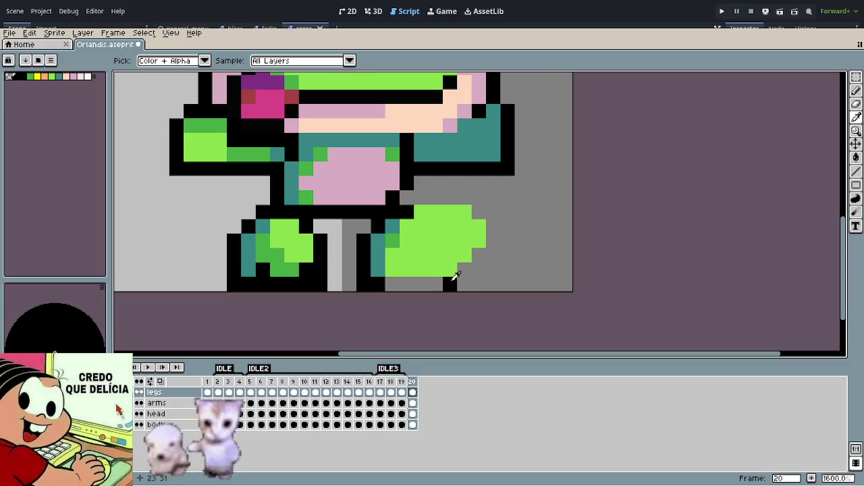
pyautogui.keyDown('alt'); pyautogui.click(464, 284); pyautogui.keyUp('alt')
pyautogui.click(450, 285)
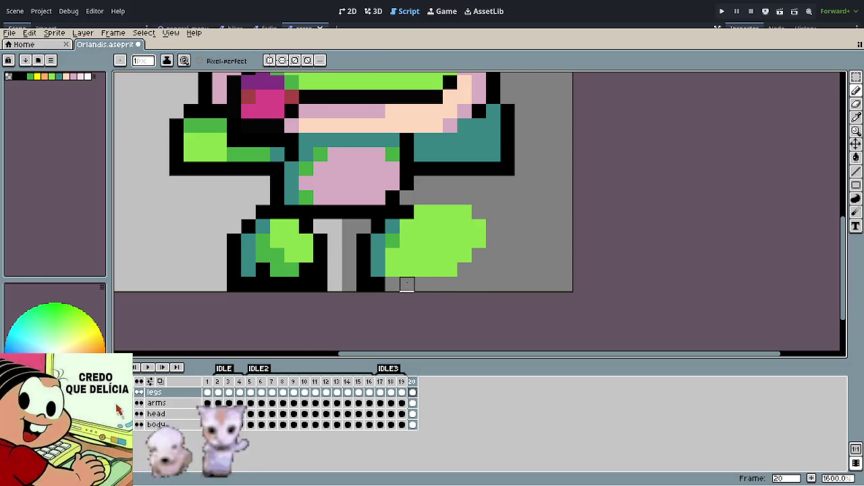
# Step: Outline the enlarged foot's top and side in black and erase the old leg pixels beside it
pyautogui.keyDown('alt'); pyautogui.click(379, 283); pyautogui.keyUp('alt')
pyautogui.moveTo(390, 284)
pyautogui.mouseDown()
pyautogui.moveTo(436, 282)
pyautogui.moveTo(464, 268)
pyautogui.moveTo(491, 239)
pyautogui.moveTo(484, 213)
pyautogui.moveTo(464, 196)
pyautogui.moveTo(418, 197)
pyautogui.mouseUp()
pyautogui.click(396, 243)
pyautogui.hotkey('ctrl', 'z')
pyautogui.click(390, 227)
pyautogui.moveTo(392, 241)
pyautogui.mouseDown()
pyautogui.moveTo(378, 274)
pyautogui.moveTo(363, 256)
pyautogui.moveTo(378, 227)
pyautogui.moveTo(378, 266)
pyautogui.moveTo(428, 284)
pyautogui.moveTo(465, 283)
pyautogui.mouseUp()
pyautogui.hotkey('ctrl', 'z')
pyautogui.press('e')
pyautogui.click(379, 227)
pyautogui.press('b')
# Step: Draw the black outline along the foot's bottom edge and the leg's left side
pyautogui.moveTo(393, 268); pyautogui.dragTo(451, 269)
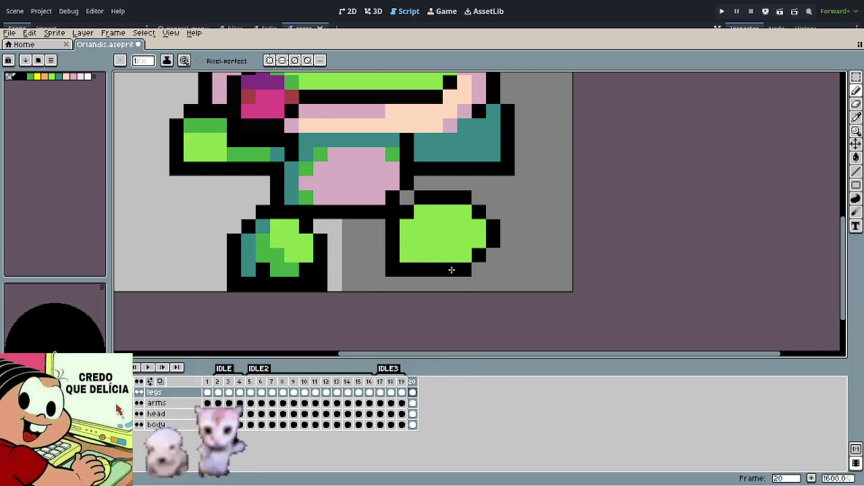
pyautogui.keyDown('alt'); pyautogui.click(444, 245); pyautogui.keyUp('alt')
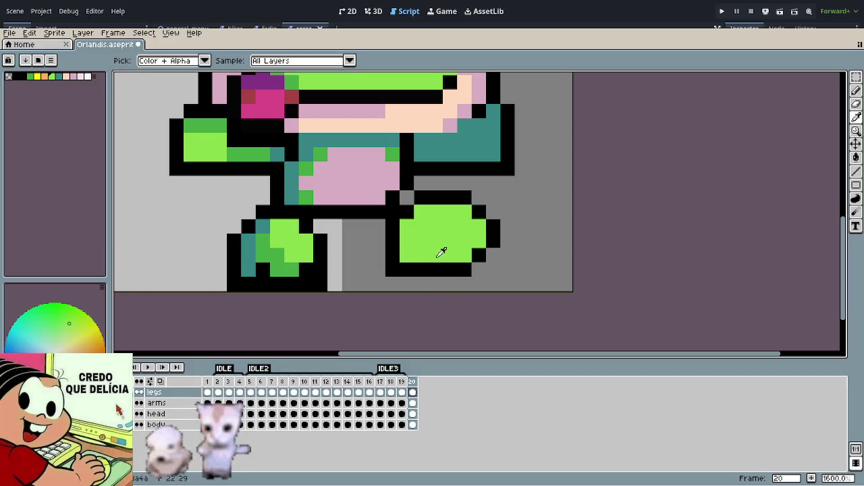
pyautogui.moveTo(432, 268)
pyautogui.mouseDown()
pyautogui.moveTo(445, 267)
pyautogui.moveTo(418, 284)
pyautogui.moveTo(392, 283)
pyautogui.moveTo(387, 257)
pyautogui.mouseUp()
pyautogui.click(393, 241)
pyautogui.click(407, 270)
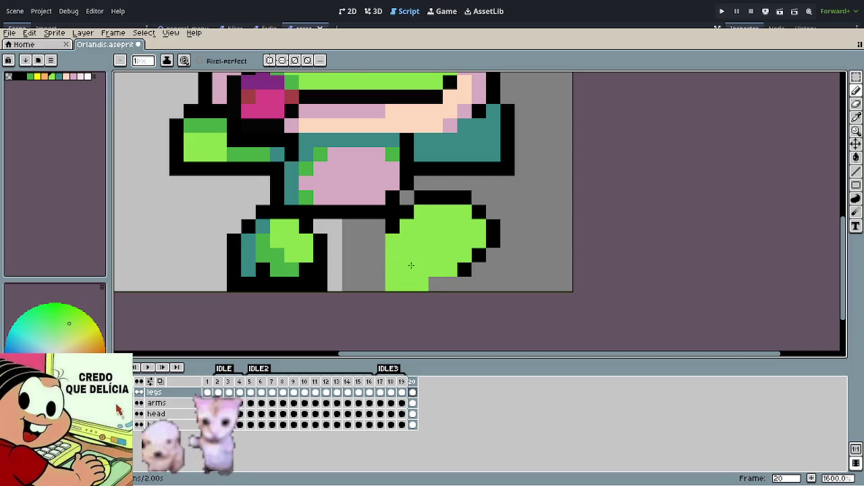
pyautogui.keyDown('alt'); pyautogui.click(466, 268); pyautogui.keyUp('alt')
pyautogui.click(450, 283)
pyautogui.click(436, 283)
pyautogui.moveTo(430, 282)
pyautogui.mouseDown()
pyautogui.moveTo(388, 283)
pyautogui.moveTo(393, 243)
pyautogui.mouseUp()
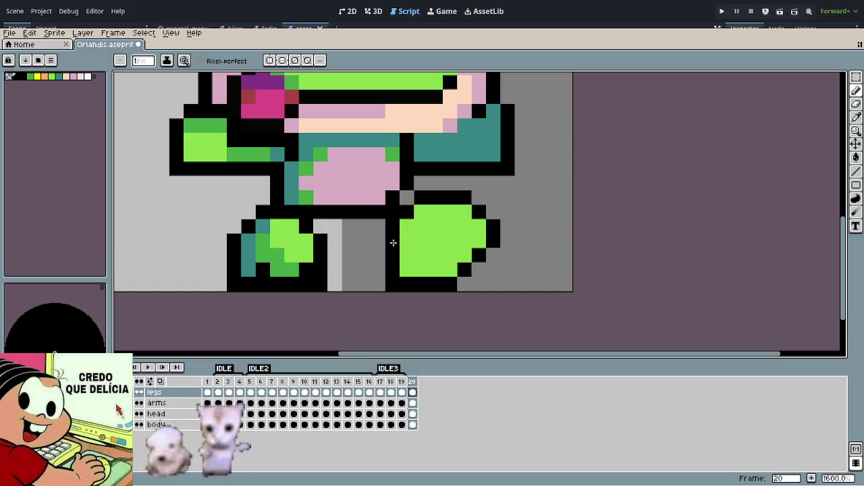
pyautogui.scroll(-5, 446, 281)
pyautogui.scroll(-1, 459, 277)
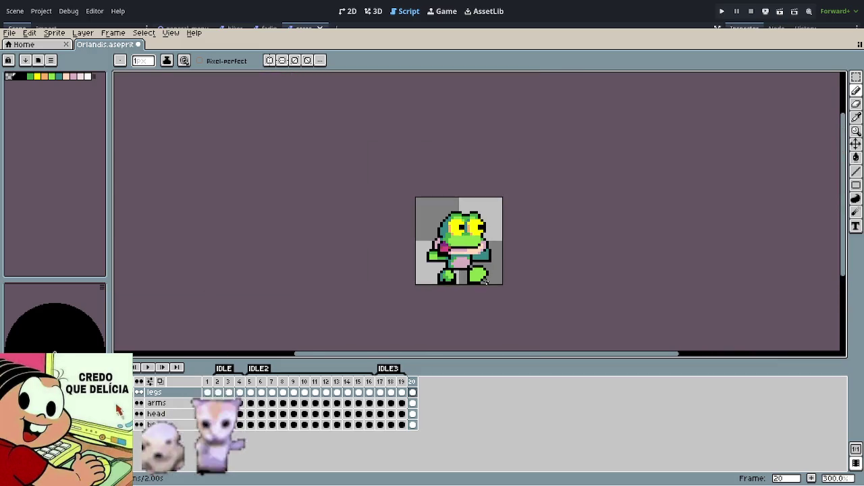
# Step: Add a light-green column beside the leg, bordered in black
pyautogui.scroll(3, 476, 273)
pyautogui.scroll(3, 476, 274)
pyautogui.moveTo(420, 284); pyautogui.dragTo(419, 260)
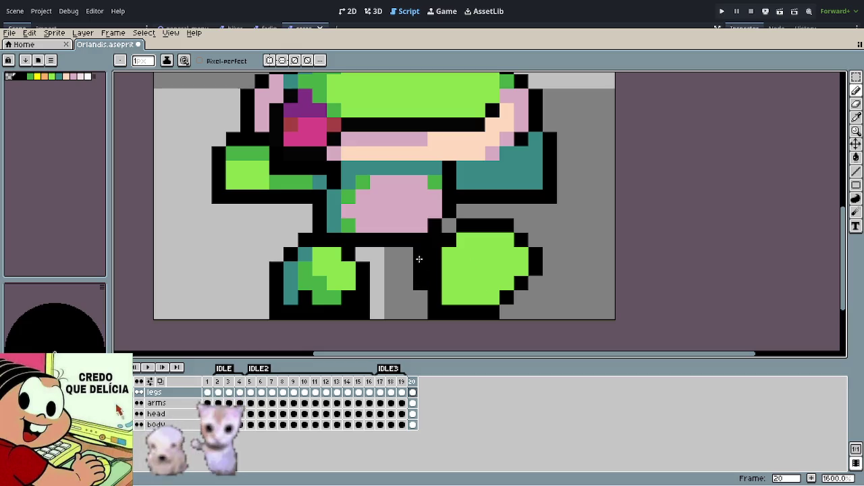
pyautogui.keyDown('alt'); pyautogui.click(466, 275); pyautogui.keyUp('alt')
pyautogui.moveTo(436, 279)
pyautogui.mouseDown()
pyautogui.moveTo(435, 253)
pyautogui.moveTo(448, 240)
pyautogui.mouseUp()
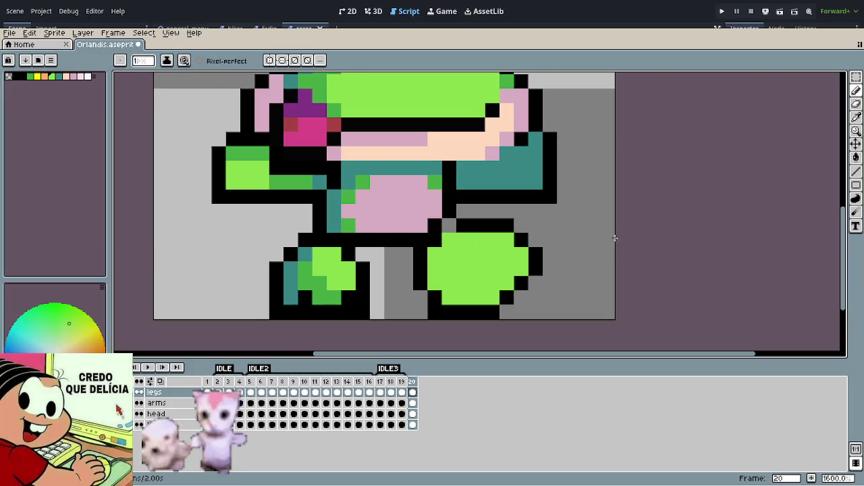
# Step: Shade the left side of the right foot with the darker green
pyautogui.keyDown('alt'); pyautogui.click(369, 182); pyautogui.keyUp('alt')
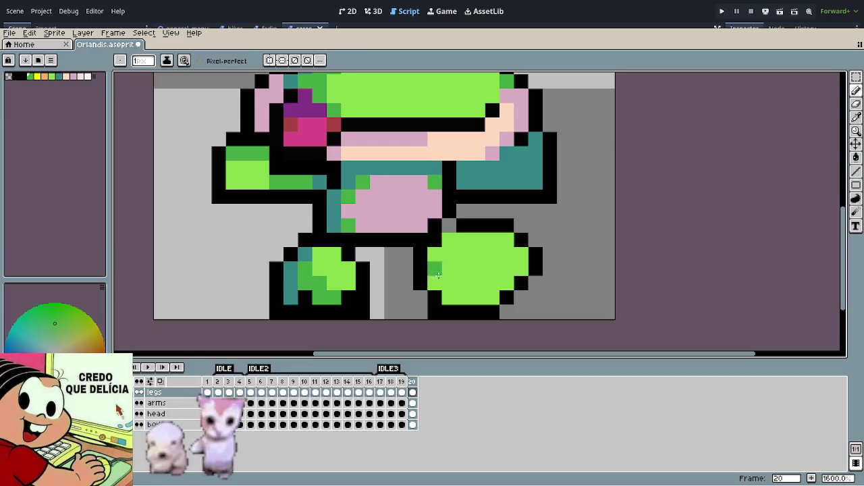
pyautogui.moveTo(435, 290)
pyautogui.mouseDown()
pyautogui.moveTo(443, 252)
pyautogui.moveTo(463, 240)
pyautogui.moveTo(449, 267)
pyautogui.moveTo(478, 240)
pyautogui.mouseUp()
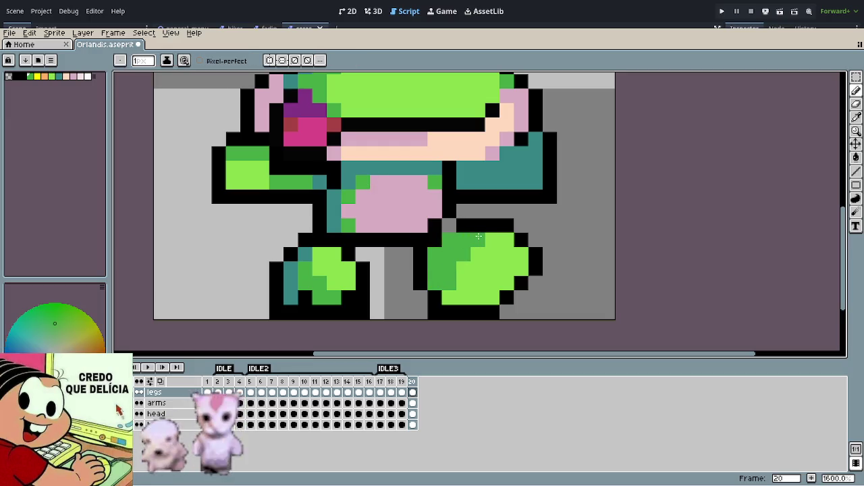
pyautogui.keyDown('alt'); pyautogui.click(522, 269); pyautogui.keyUp('alt')
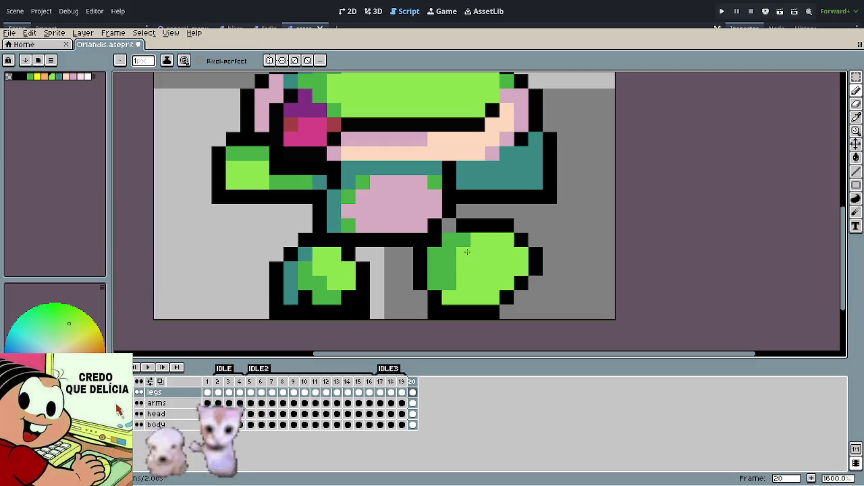
pyautogui.click(449, 282)
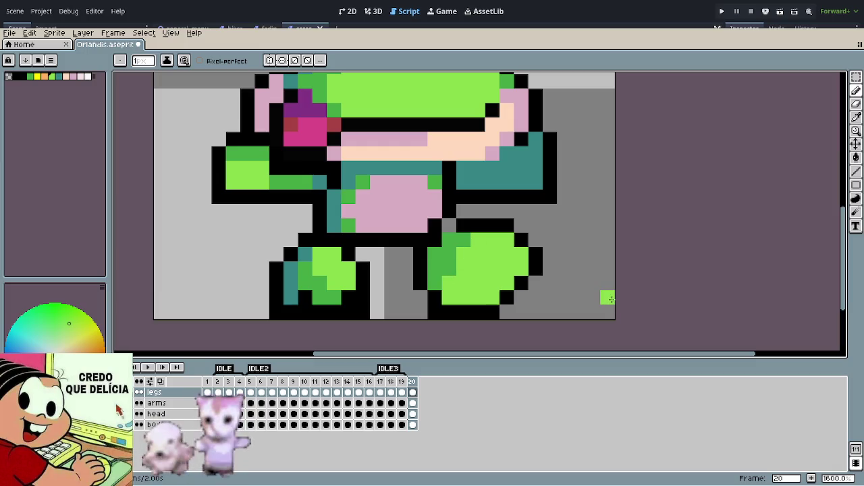
# Step: Erase the stray black pixel at the leg's lower left and blacken the grey pixel beside it
pyautogui.press('e')
pyautogui.click(435, 312)
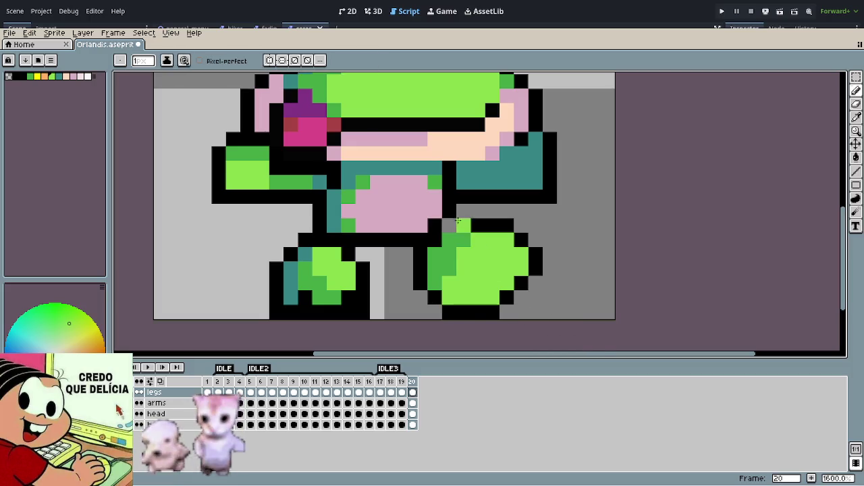
pyautogui.keyDown('alt'); pyautogui.click(469, 221); pyautogui.keyUp('alt')
pyautogui.click(447, 225)
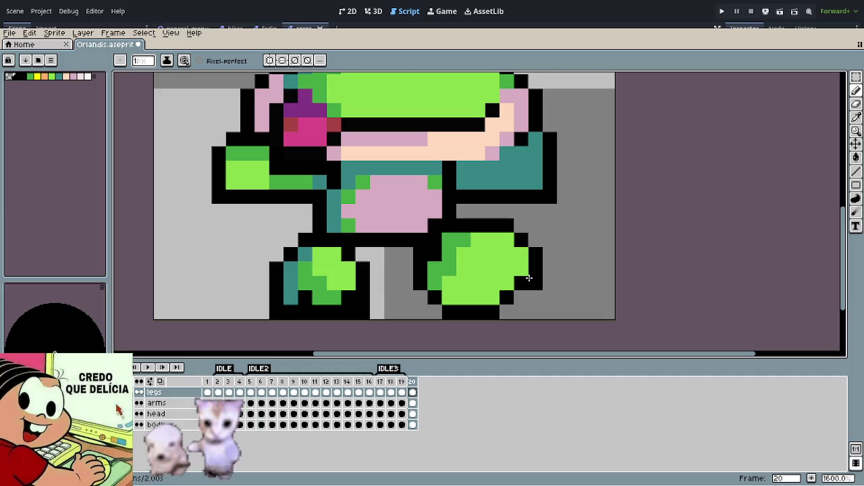
pyautogui.keyDown('alt'); pyautogui.click(462, 256); pyautogui.keyUp('alt')
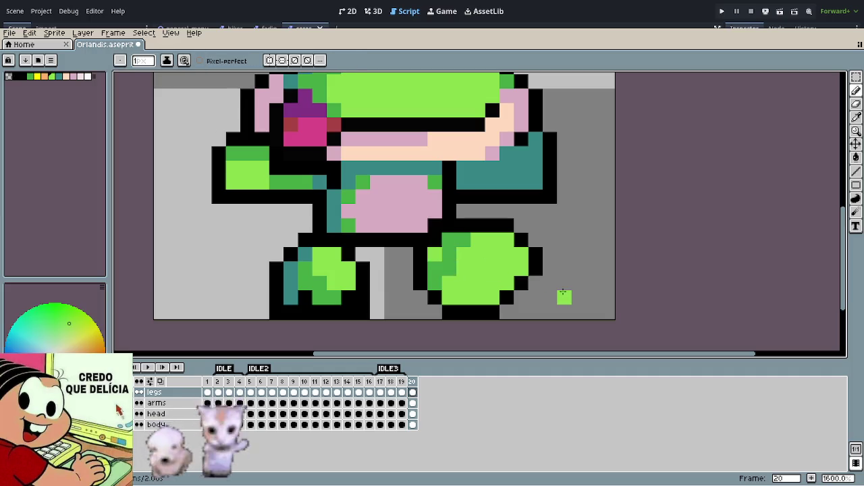
pyautogui.keyDown('alt'); pyautogui.click(437, 251); pyautogui.keyUp('alt')
pyautogui.scroll(-3, 441, 237)
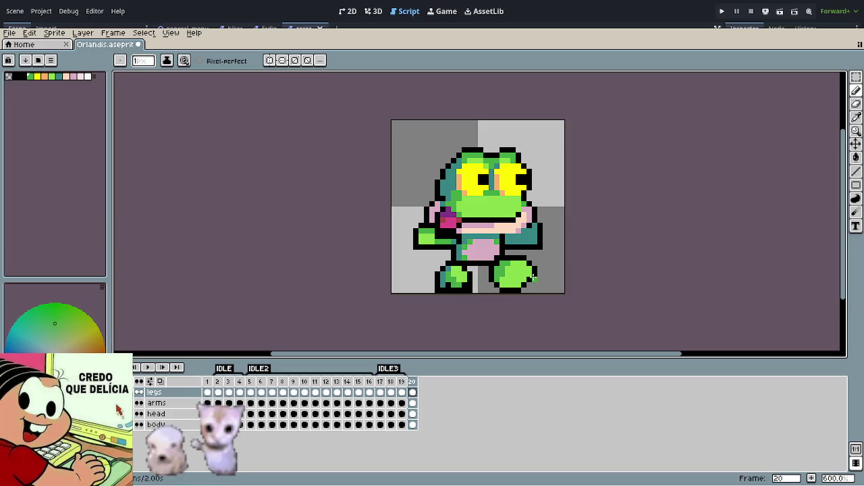
# Step: Redraw the right foot's top and right-side outline in black
pyautogui.scroll(-3, 548, 278)
pyautogui.scroll(3, 527, 277)
pyautogui.scroll(3, 482, 270)
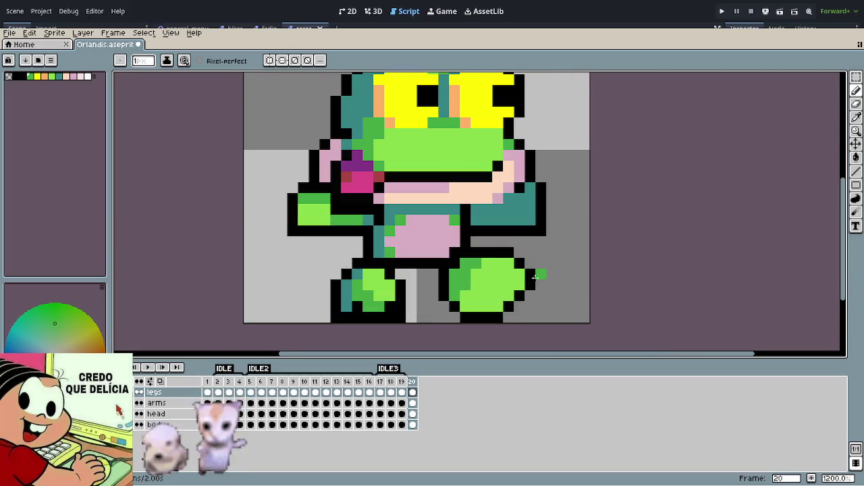
pyautogui.scroll(1, 478, 243)
pyautogui.scroll(1, 453, 230)
pyautogui.moveTo(436, 221)
pyautogui.mouseDown()
pyautogui.moveTo(396, 201)
pyautogui.moveTo(436, 181)
pyautogui.moveTo(458, 203)
pyautogui.moveTo(479, 200)
pyautogui.mouseUp()
pyautogui.press('e')
pyautogui.click(394, 182)
pyautogui.press('b')
pyautogui.click(481, 225)
pyautogui.keyDown('alt'); pyautogui.click(479, 246); pyautogui.keyUp('alt')
pyautogui.moveTo(382, 182); pyautogui.dragTo(447, 182)
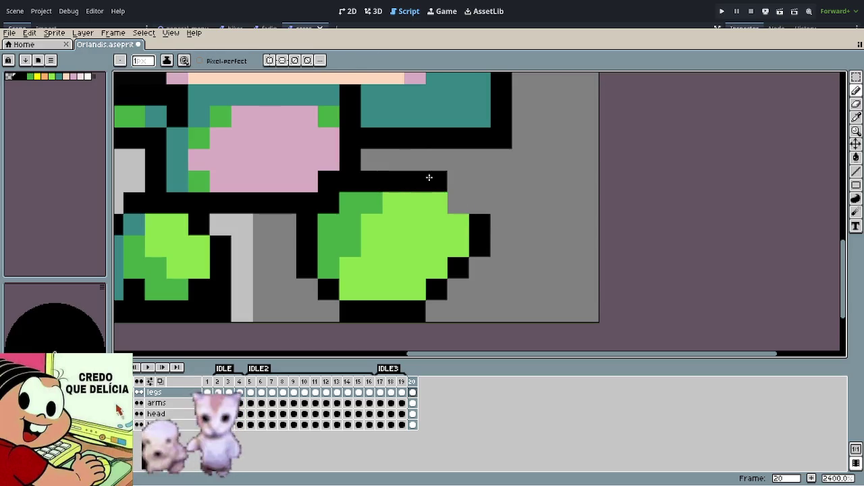
pyautogui.moveTo(479, 225)
pyautogui.mouseDown()
pyautogui.moveTo(457, 204)
pyautogui.moveTo(463, 251)
pyautogui.moveTo(480, 268)
pyautogui.mouseUp()
# Step: Repaint the right foot's dark-green pixels light green
pyautogui.press('e')
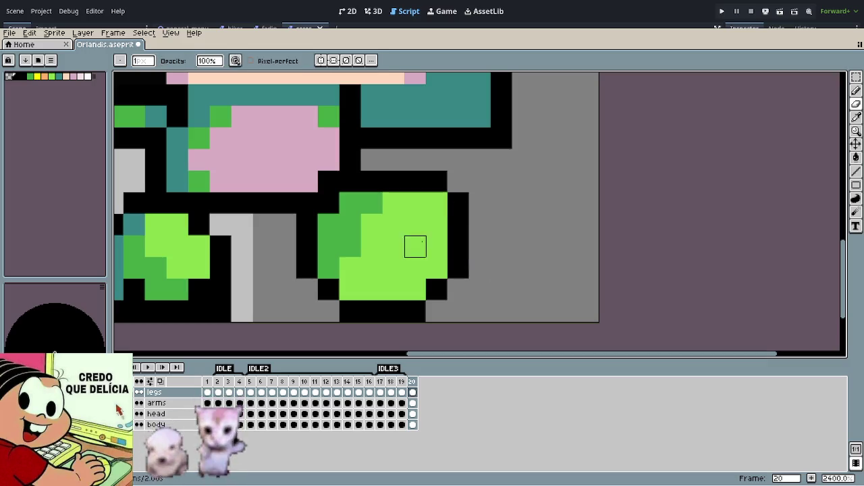
pyautogui.press('b')
pyautogui.keyDown('alt'); pyautogui.click(415, 245); pyautogui.keyUp('alt')
pyautogui.click(371, 203)
pyautogui.click(358, 229)
pyautogui.moveTo(358, 233); pyautogui.dragTo(355, 246)
pyautogui.moveTo(436, 310); pyautogui.dragTo(441, 289)
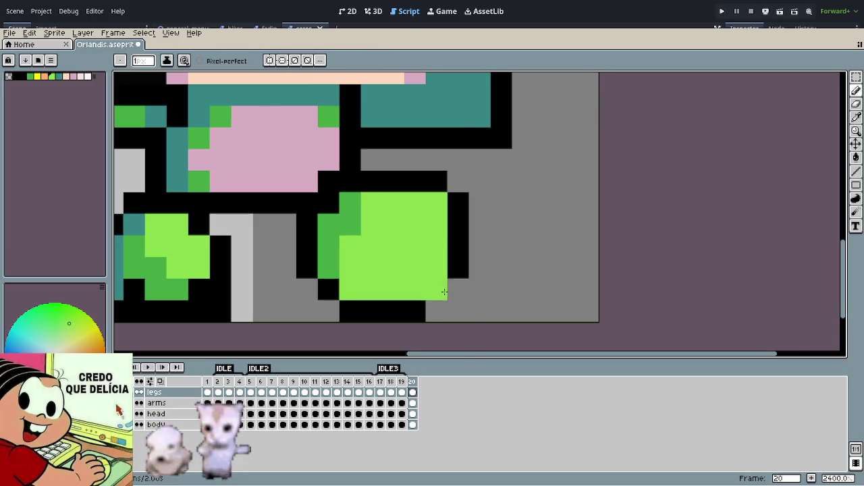
pyautogui.scroll(-5, 444, 289)
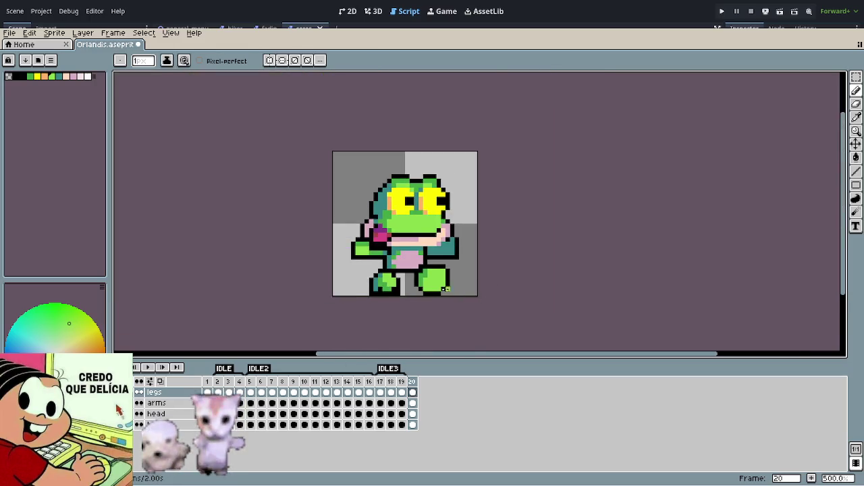
pyautogui.scroll(4, 451, 289)
pyautogui.scroll(1, 440, 290)
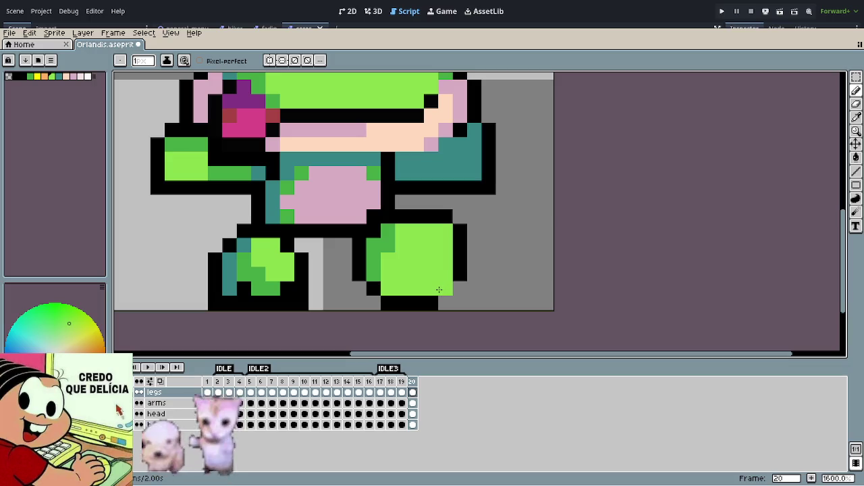
# Step: Nudge the right foot up one pixel and paint a dark-green column on it
pyautogui.press('m')
pyautogui.moveTo(367, 210)
pyautogui.mouseDown()
pyautogui.moveTo(483, 308)
pyautogui.moveTo(450, 263)
pyautogui.moveTo(455, 283)
pyautogui.mouseUp()
pyautogui.hotkey('ctrl', 'd')
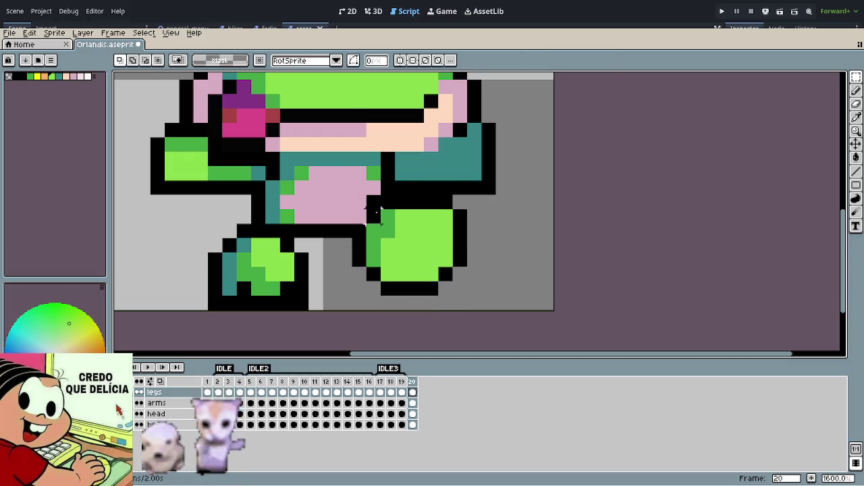
pyautogui.press('b')
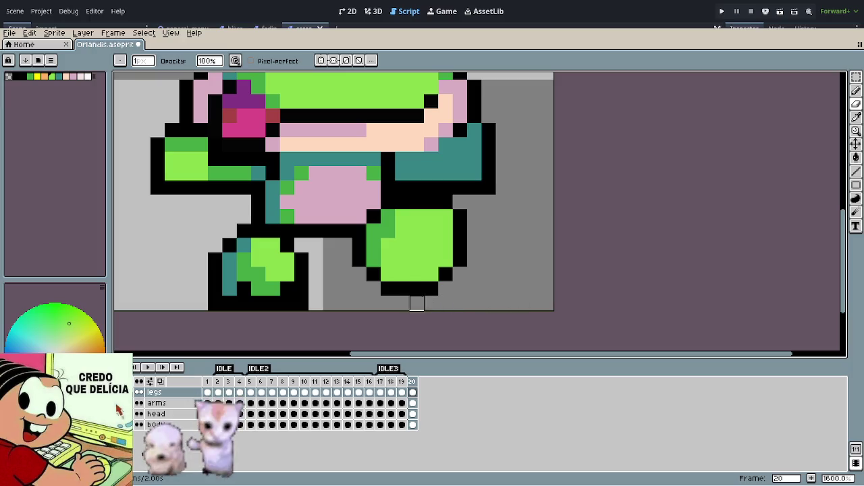
pyautogui.keyDown('alt'); pyautogui.click(378, 246); pyautogui.keyUp('alt')
pyautogui.moveTo(389, 267); pyautogui.dragTo(402, 217)
pyautogui.scroll(-4, 515, 288)
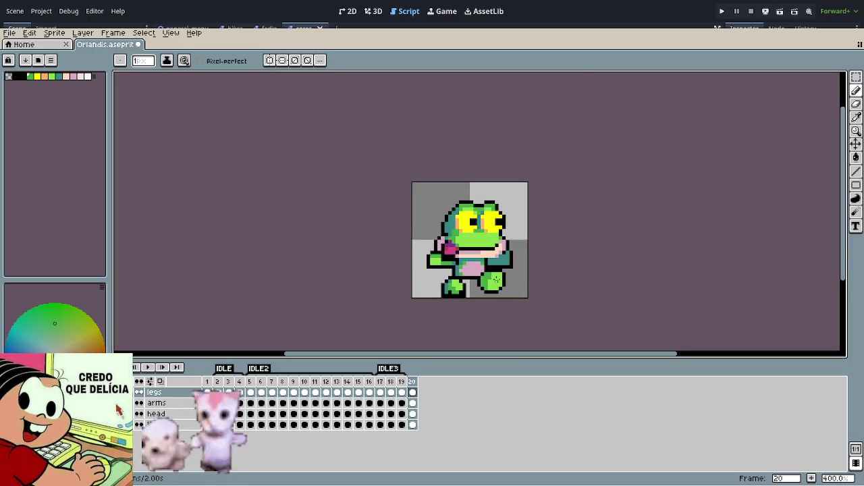
# Step: Repaint the right foot's left pixels teal, then select the frog's left leg area
pyautogui.scroll(3, 496, 278)
pyautogui.keyDown('alt'); pyautogui.click(449, 279); pyautogui.keyUp('alt')
pyautogui.moveTo(450, 279)
pyautogui.mouseDown()
pyautogui.moveTo(461, 258)
pyautogui.moveTo(447, 287)
pyautogui.mouseUp()
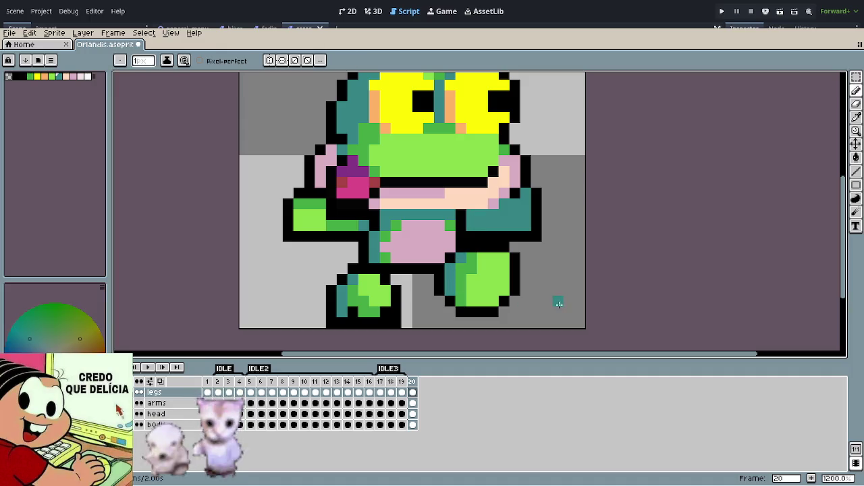
pyautogui.scroll(-3, 491, 278)
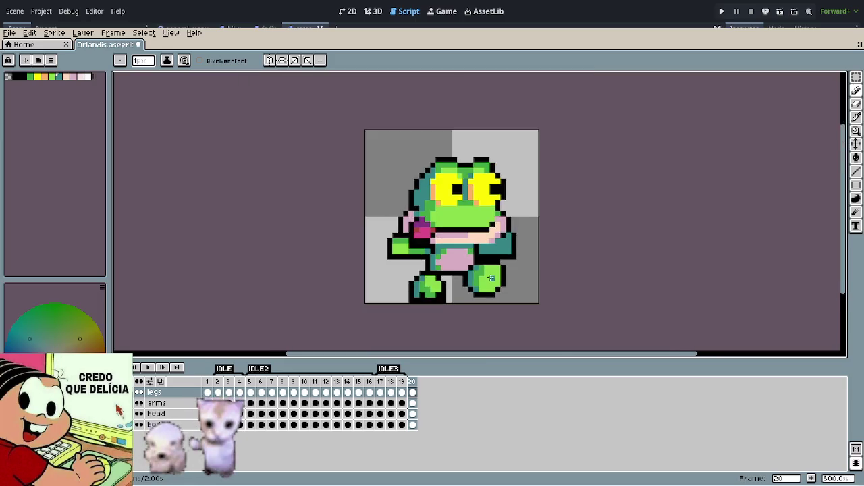
pyautogui.scroll(-3, 573, 290)
pyautogui.scroll(-1, 571, 289)
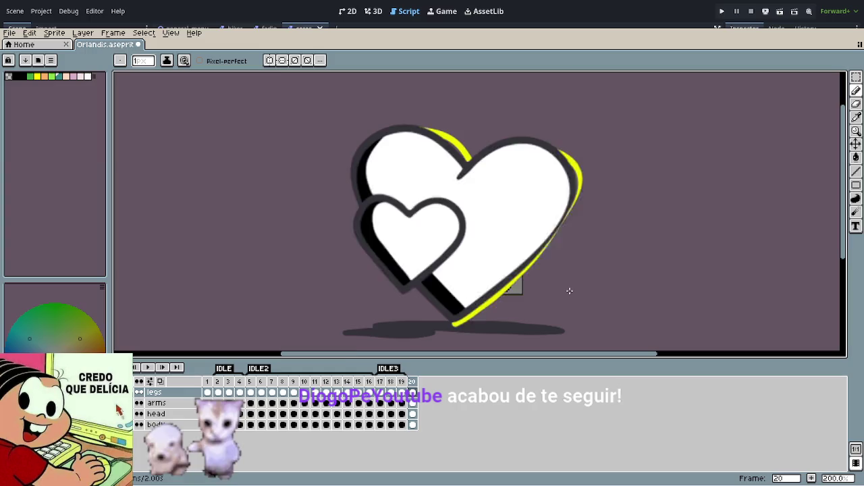
pyautogui.scroll(2, 570, 291)
pyautogui.scroll(2, 534, 292)
pyautogui.scroll(2, 533, 292)
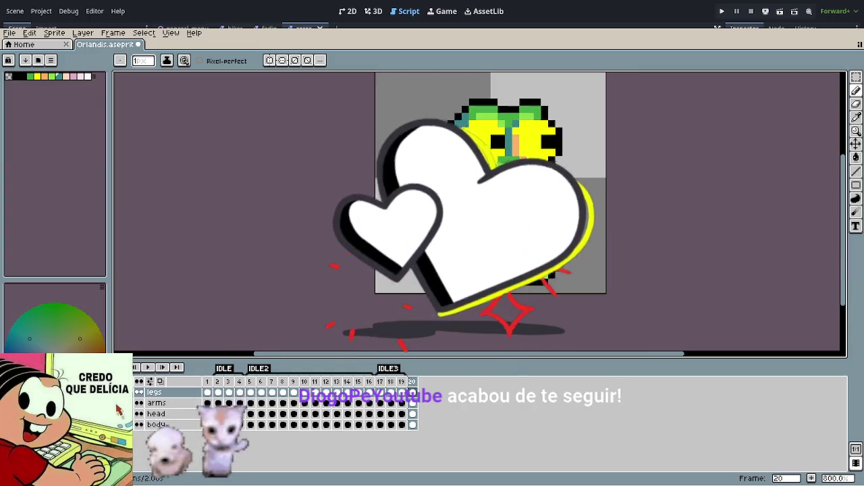
pyautogui.scroll(2, 534, 291)
pyautogui.scroll(-1, 504, 287)
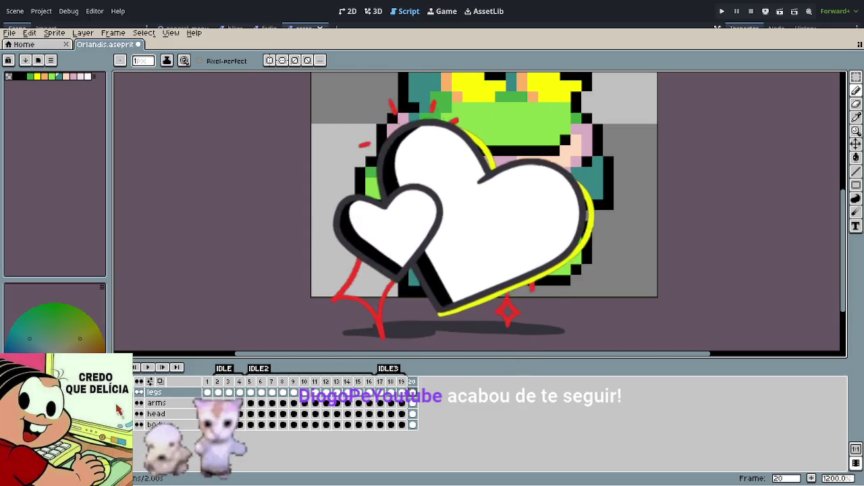
pyautogui.press('m')
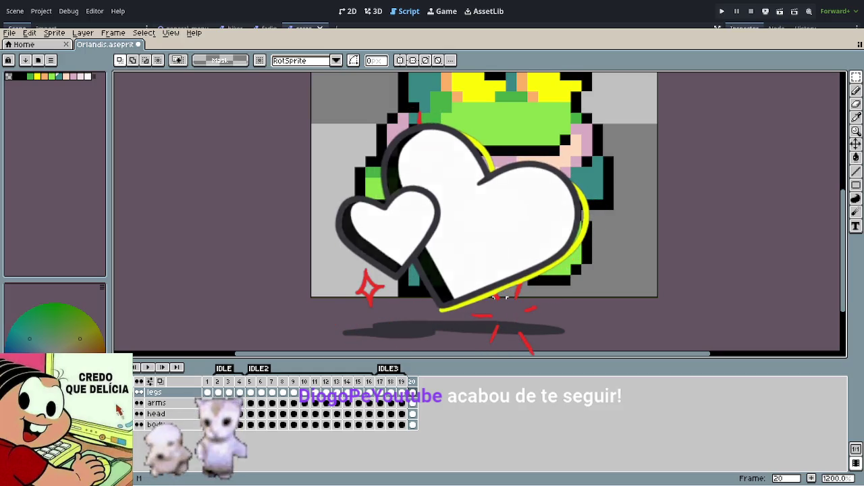
pyautogui.moveTo(386, 221); pyautogui.dragTo(486, 298)
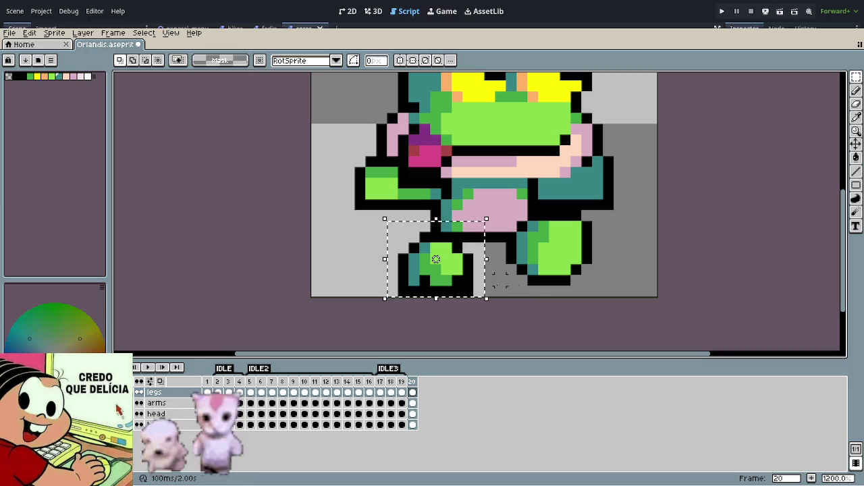
# Step: Lift the selected left foot, then draw a black row beneath it and a teal row on it
pyautogui.moveTo(471, 273); pyautogui.dragTo(470, 251)
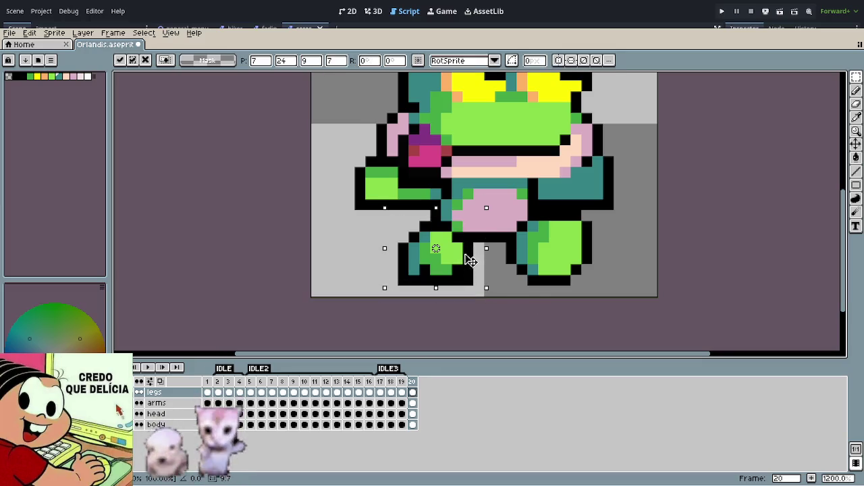
pyautogui.click(516, 284)
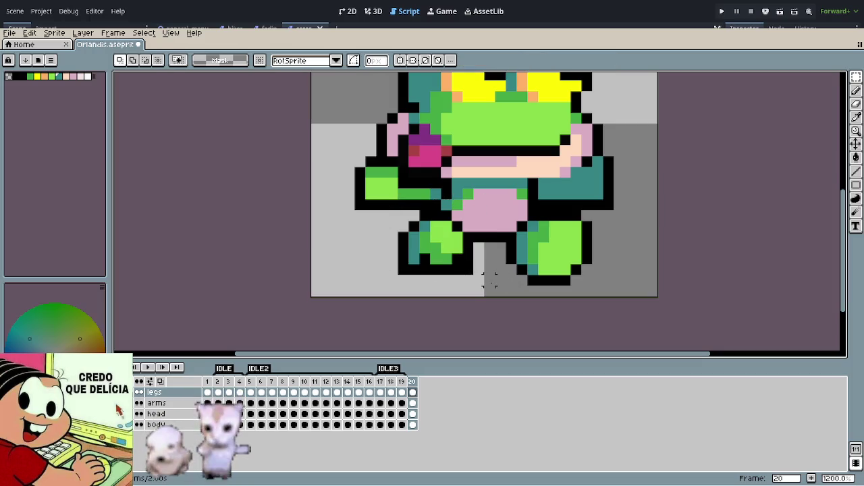
pyautogui.press('i')
pyautogui.click(466, 262)
pyautogui.press('b')
pyautogui.moveTo(414, 280); pyautogui.dragTo(445, 280)
pyautogui.press('i')
pyautogui.click(412, 253)
pyautogui.press('b')
pyautogui.moveTo(414, 269)
pyautogui.mouseDown()
pyautogui.moveTo(441, 266)
pyautogui.moveTo(446, 235)
pyautogui.moveTo(439, 227)
pyautogui.moveTo(436, 246)
pyautogui.mouseUp()
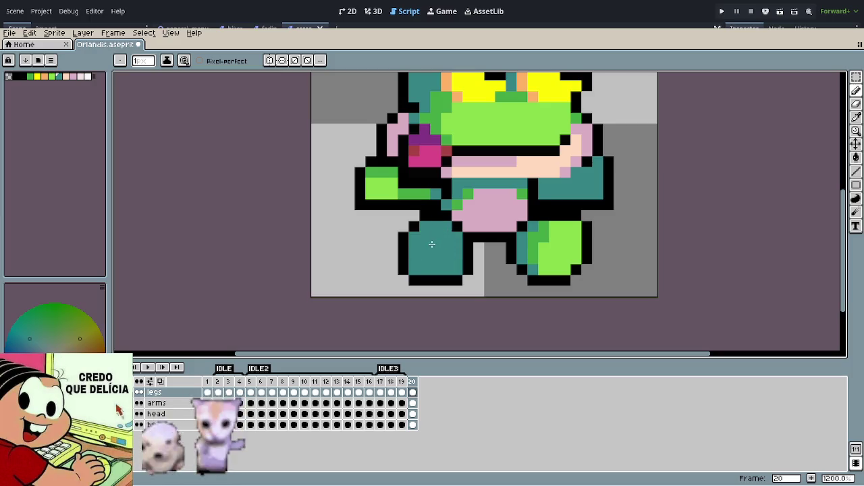
# Step: Trim the left foot's bottom corners and redraw its bottom-right black outline
pyautogui.press('e')
pyautogui.moveTo(445, 281); pyautogui.dragTo(468, 259)
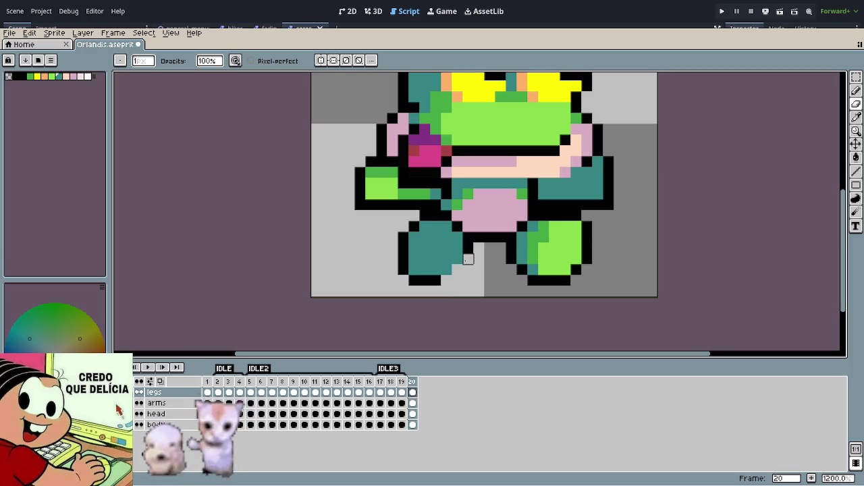
pyautogui.press('b')
pyautogui.keyDown('alt'); pyautogui.click(475, 241); pyautogui.keyUp('alt')
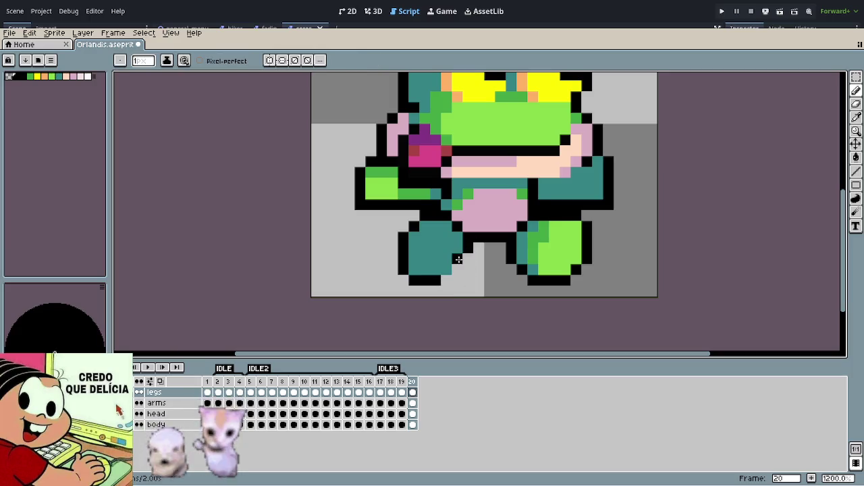
pyautogui.moveTo(455, 264)
pyautogui.mouseDown()
pyautogui.moveTo(414, 281)
pyautogui.moveTo(436, 270)
pyautogui.moveTo(421, 267)
pyautogui.mouseUp()
pyautogui.press('e')
pyautogui.press('b')
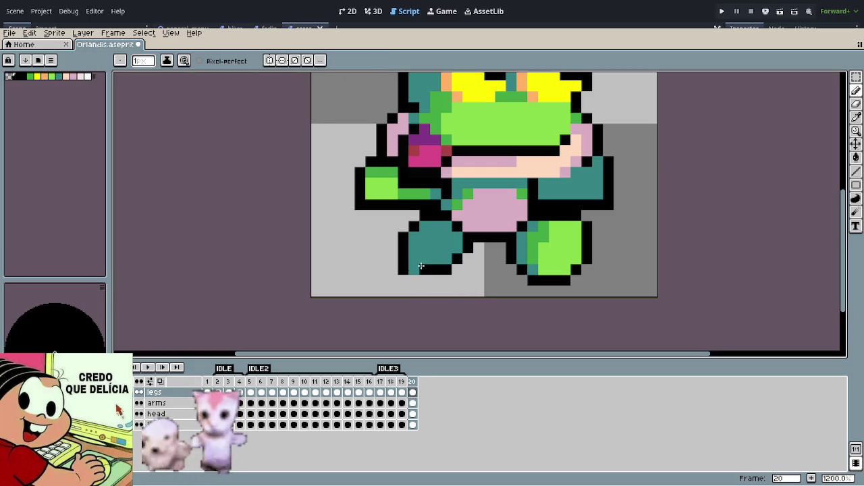
pyautogui.press('e')
pyautogui.click(405, 269)
# Step: Move the left leg's black outline column one pixel to the right
pyautogui.scroll(-4, 524, 281)
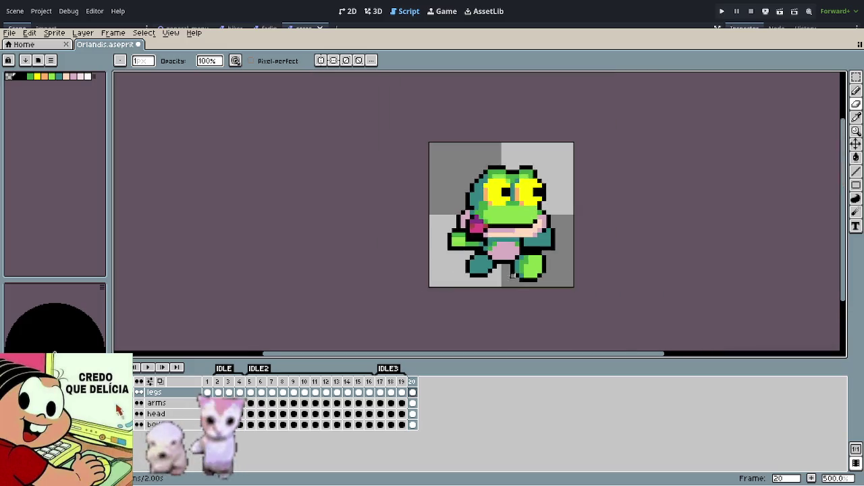
pyautogui.scroll(-3, 507, 272)
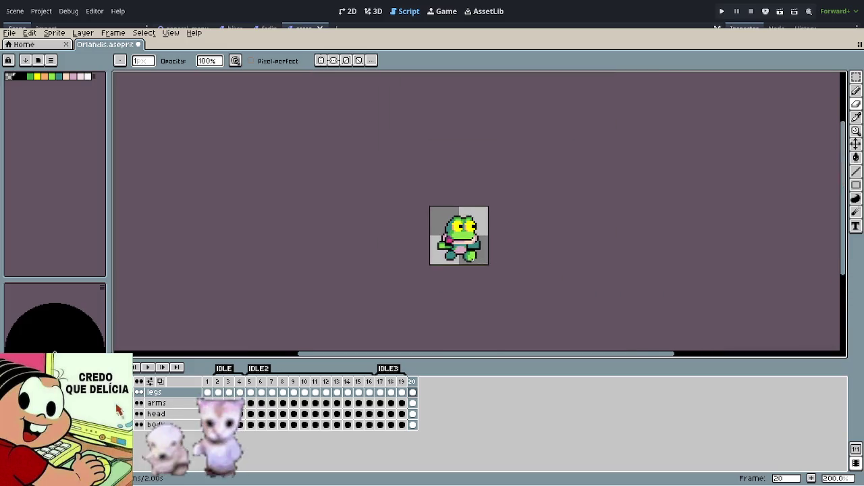
pyautogui.scroll(3, 405, 260)
pyautogui.scroll(2, 401, 258)
pyautogui.scroll(2, 399, 258)
pyautogui.moveTo(377, 233); pyautogui.dragTo(377, 263)
pyautogui.press('e')
pyautogui.moveTo(388, 233); pyautogui.dragTo(388, 261)
pyautogui.press('b')
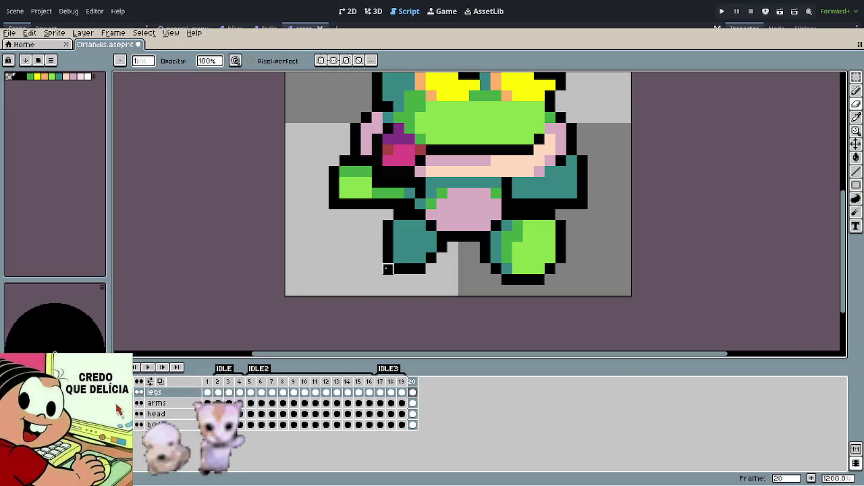
pyautogui.scroll(-4, 522, 278)
pyautogui.scroll(-1, 540, 282)
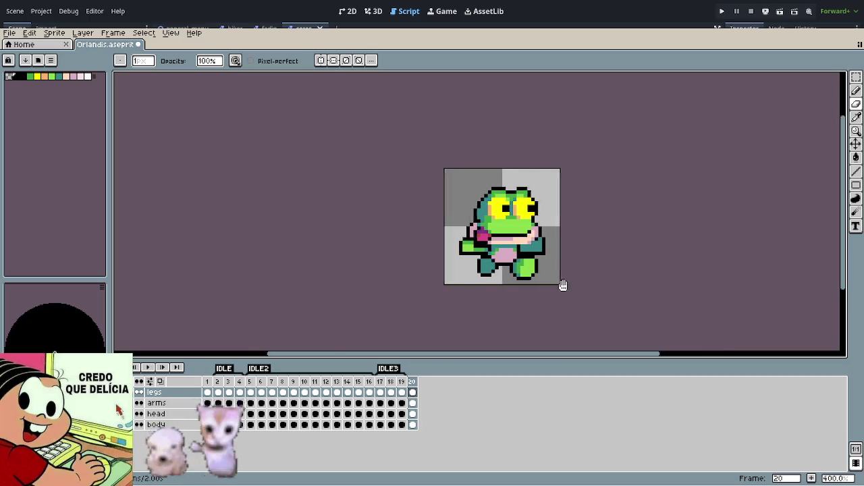
pyautogui.hscroll(2, 472, 270)
pyautogui.scroll(2, 384, 257)
pyautogui.scroll(3, 384, 257)
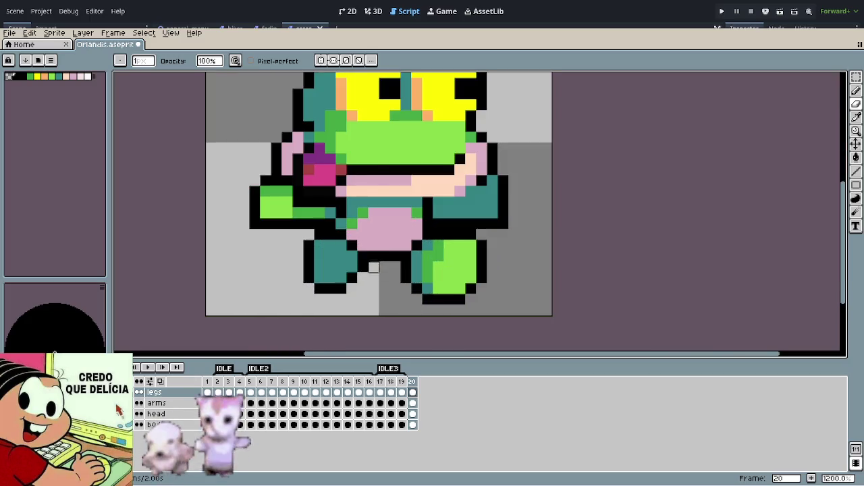
pyautogui.scroll(-3, 378, 267)
pyautogui.scroll(-2, 375, 271)
pyautogui.scroll(2, 374, 273)
pyautogui.scroll(-2, 439, 278)
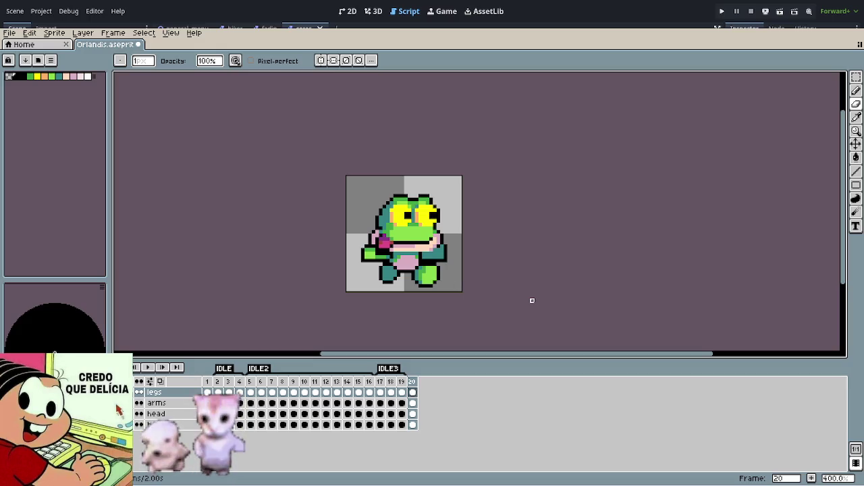
# Step: Preview the animation playback, then add frame 21 after frame 20
pyautogui.press('Return')
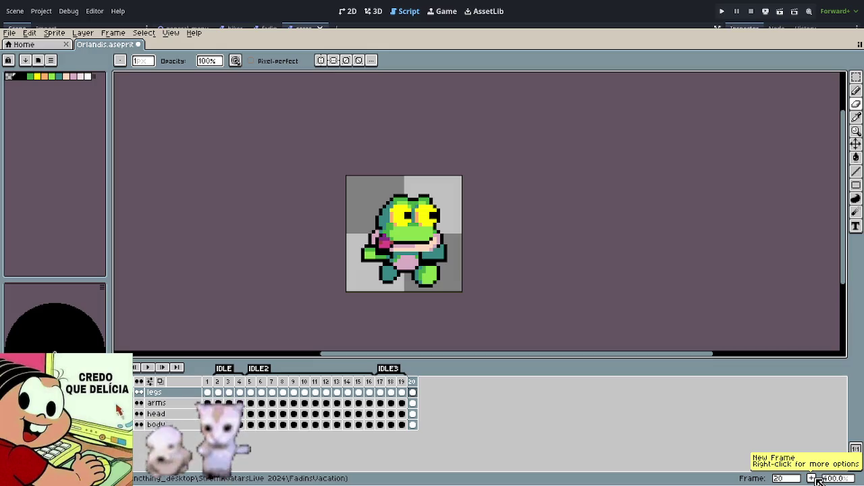
pyautogui.click(814, 479)
pyautogui.scroll(2, 428, 299)
pyautogui.scroll(2, 428, 299)
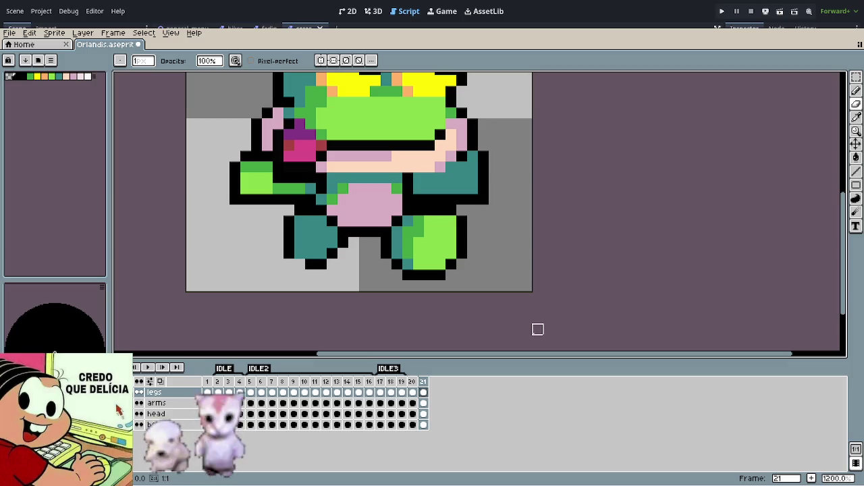
# Step: Undo the leg mirroring and play frames 20–21 to preview the step
pyautogui.hotkey('ctrl', 'z')
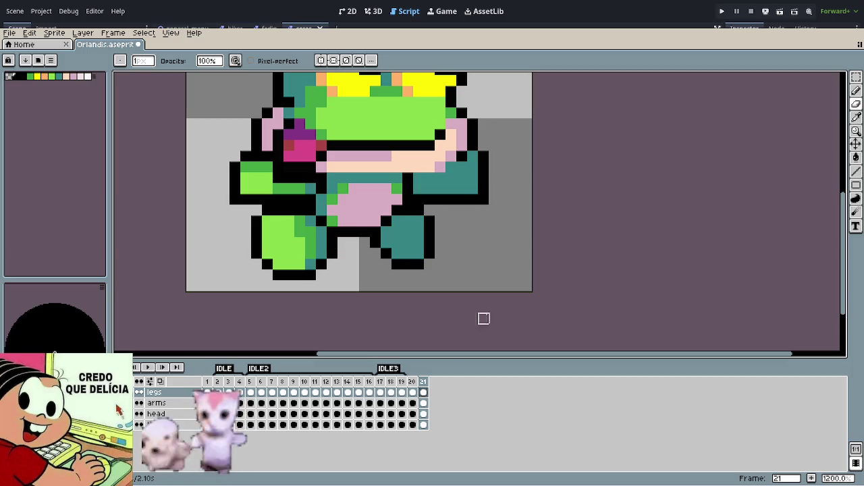
pyautogui.scroll(-2, 436, 276)
pyautogui.scroll(-3, 442, 276)
pyautogui.scroll(-1, 487, 296)
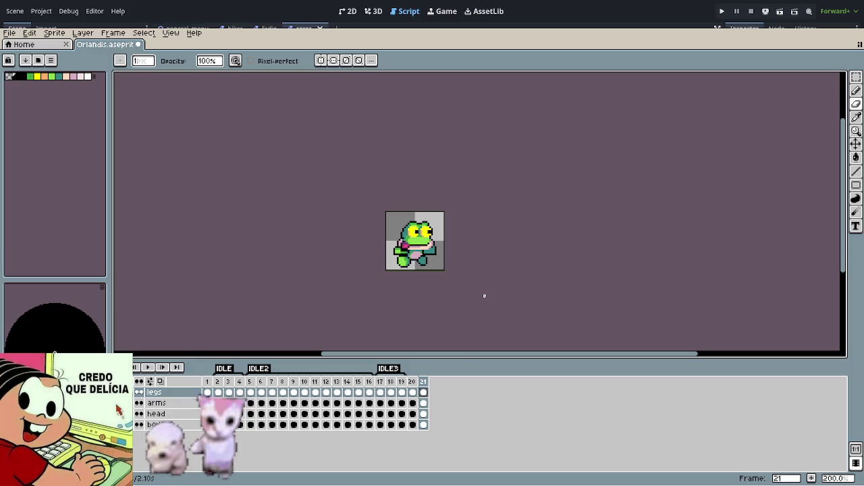
pyautogui.press('Return')
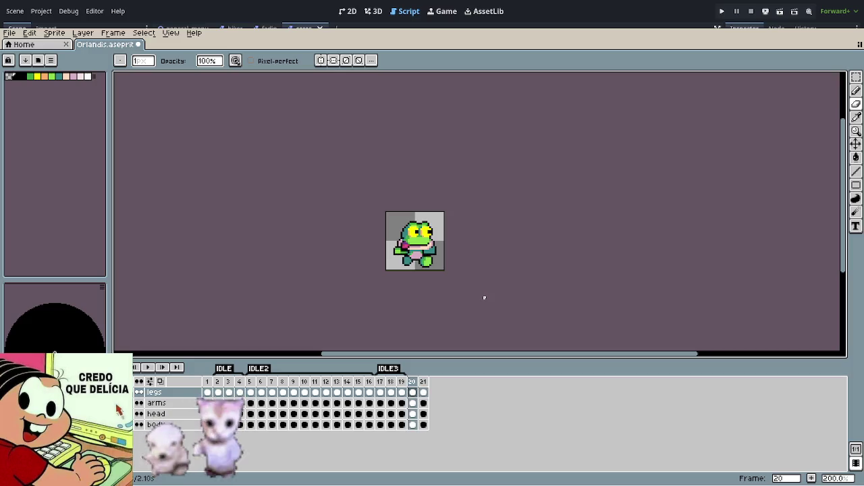
# Step: On frame 21, marquee-select the light green leg and move it right under the body
pyautogui.scroll(3, 443, 233)
pyautogui.scroll(2, 358, 308)
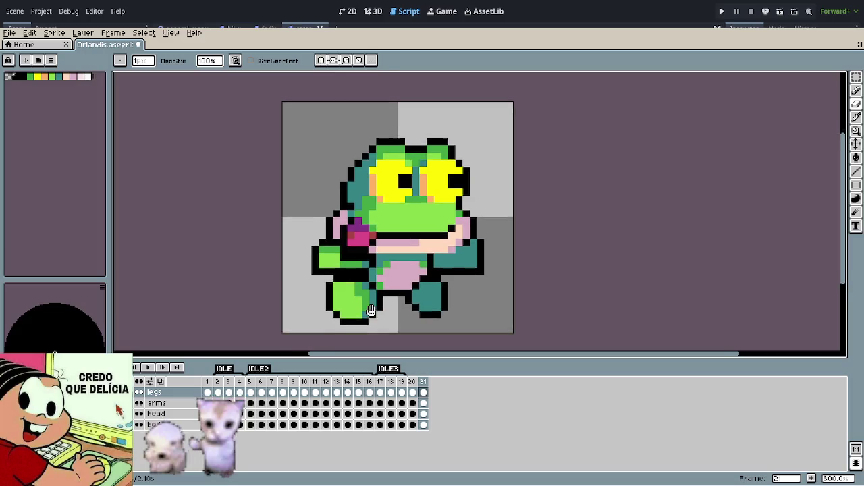
pyautogui.scroll(2, 352, 317)
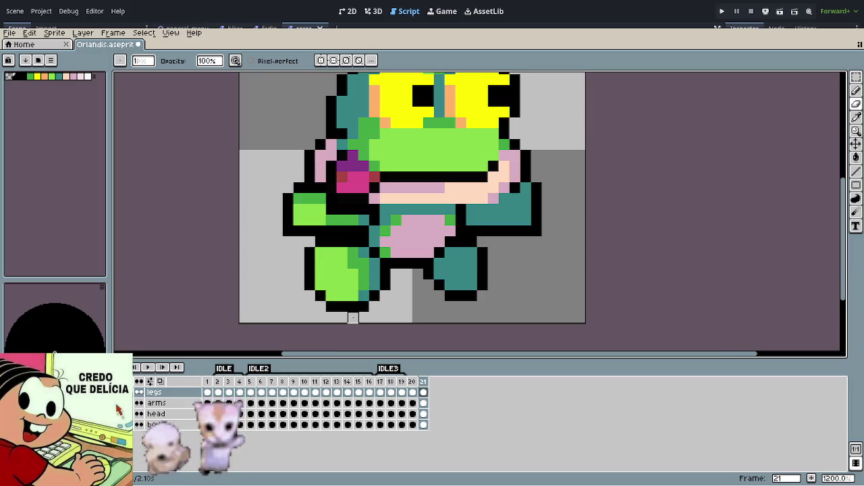
pyautogui.press('r')
pyautogui.moveTo(270, 191); pyautogui.dragTo(403, 323)
pyautogui.moveTo(362, 291); pyautogui.dragTo(408, 291)
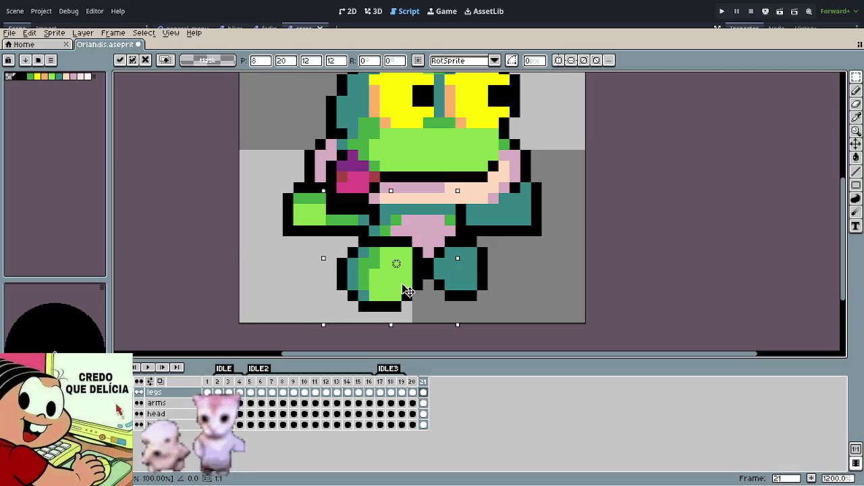
pyautogui.click(547, 285)
# Step: Shift the teal right leg inward behind, then select the body layer's pixels
pyautogui.scroll(-3, 526, 295)
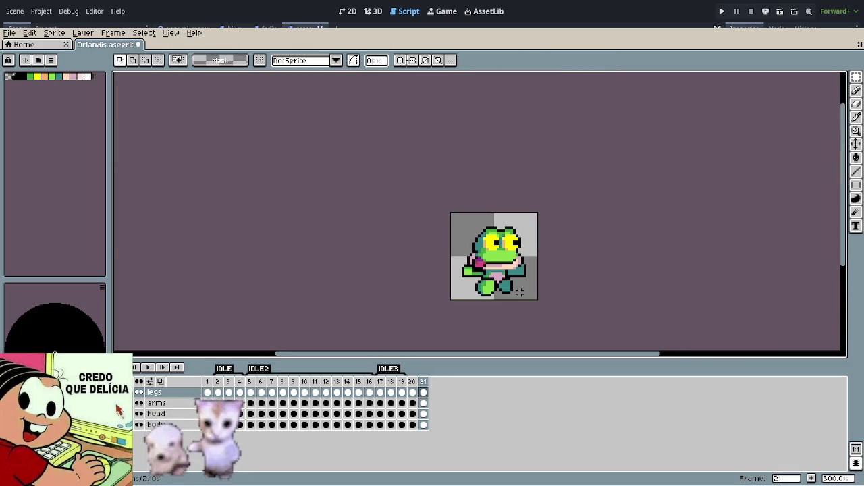
pyautogui.scroll(3, 533, 307)
pyautogui.moveTo(485, 212)
pyautogui.mouseDown()
pyautogui.moveTo(412, 291)
pyautogui.moveTo(435, 285)
pyautogui.mouseUp()
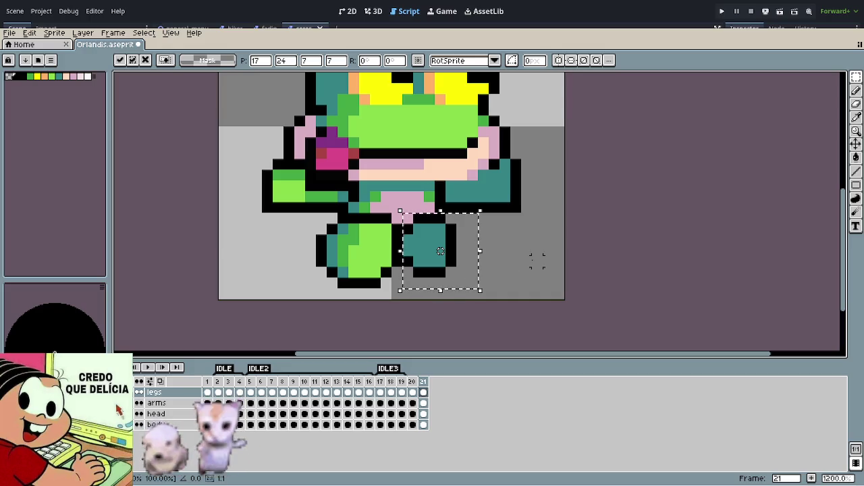
pyautogui.click(511, 257)
pyautogui.keyDown('ctrl'); pyautogui.click(423, 419); pyautogui.keyUp('ctrl')
pyautogui.press('b')
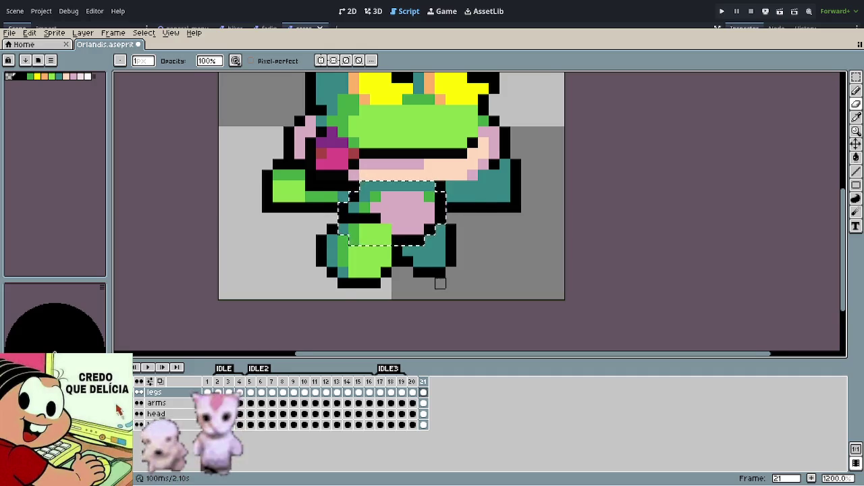
# Step: Flip between frames 20 and 21 to compare the leg poses, ending on frame 20
pyautogui.scroll(-1, 440, 283)
pyautogui.scroll(2, 395, 225)
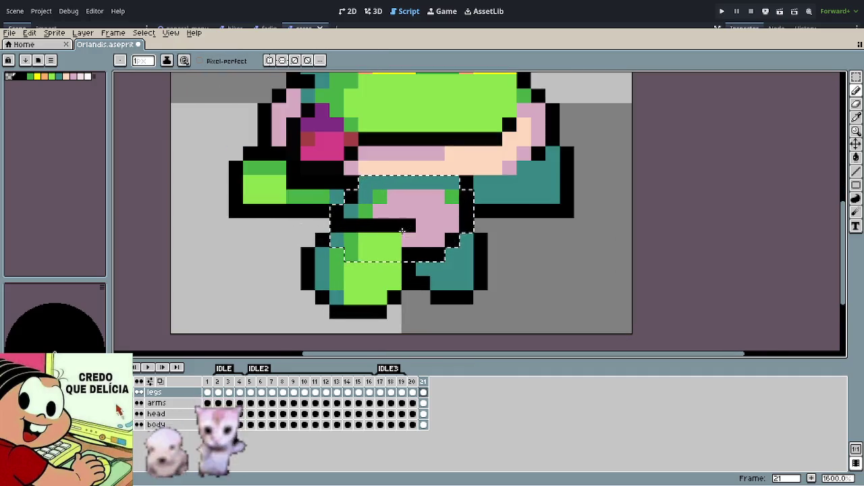
pyautogui.scroll(-4, 562, 307)
pyautogui.scroll(-2, 562, 307)
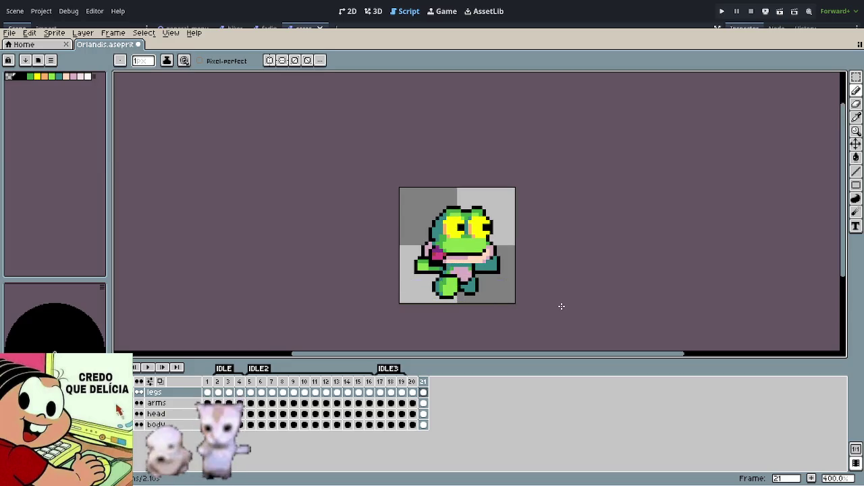
pyautogui.press('Left')
pyautogui.press('Right')
pyautogui.press('Left')
pyautogui.press('Right')
pyautogui.press('Left')
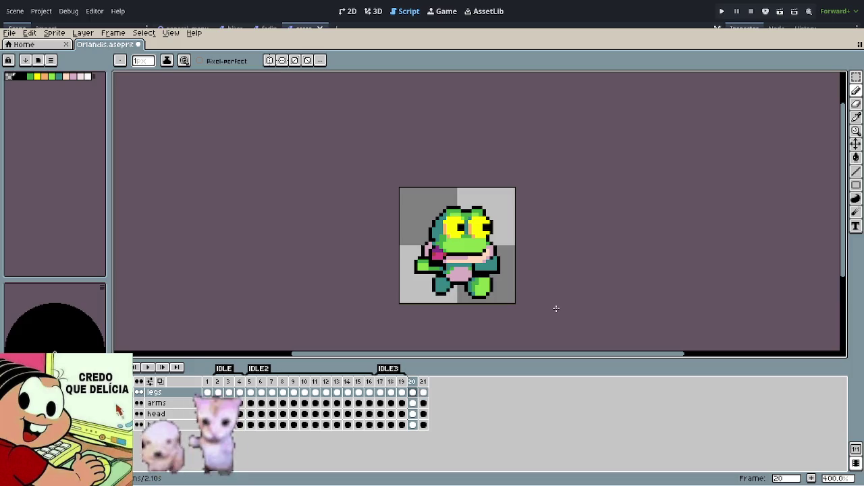
# Step: Nudge frame 20's body pixels up and left, deselect, and play the run animation
pyautogui.scroll(1, 484, 306)
pyautogui.scroll(1, 481, 307)
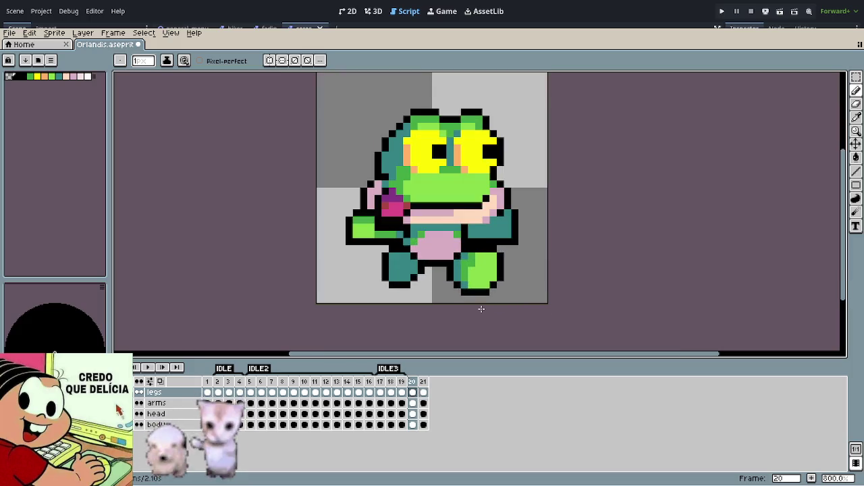
pyautogui.keyDown('ctrl'); pyautogui.click(413, 425); pyautogui.keyUp('ctrl')
pyautogui.scroll(2, 408, 267)
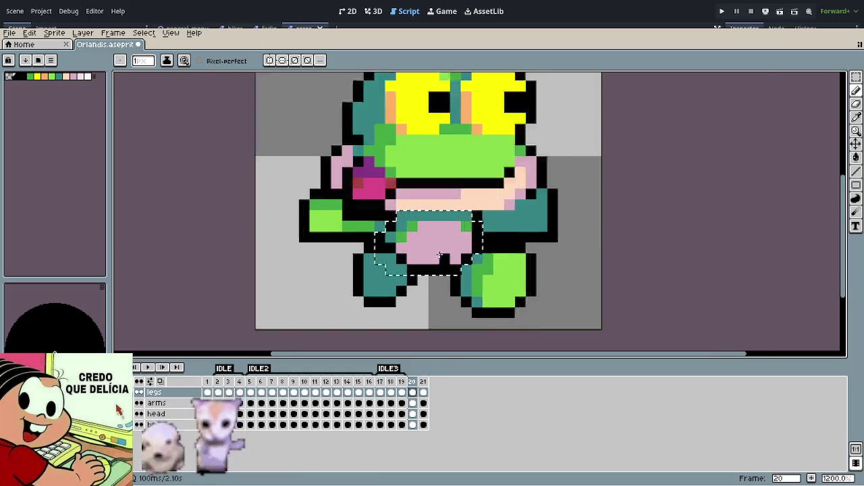
pyautogui.scroll(2, 409, 270)
pyautogui.moveTo(408, 271)
pyautogui.mouseDown()
pyautogui.moveTo(322, 229)
pyautogui.moveTo(388, 185)
pyautogui.mouseUp()
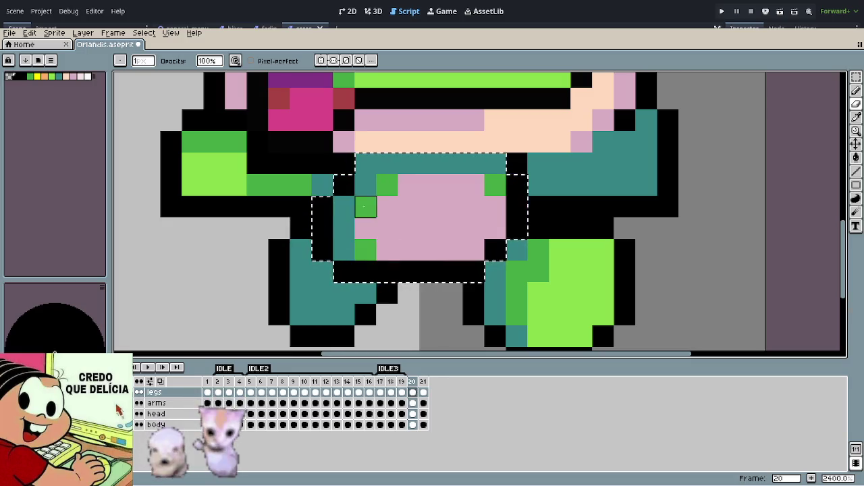
pyautogui.hotkey('ctrl', 'd')
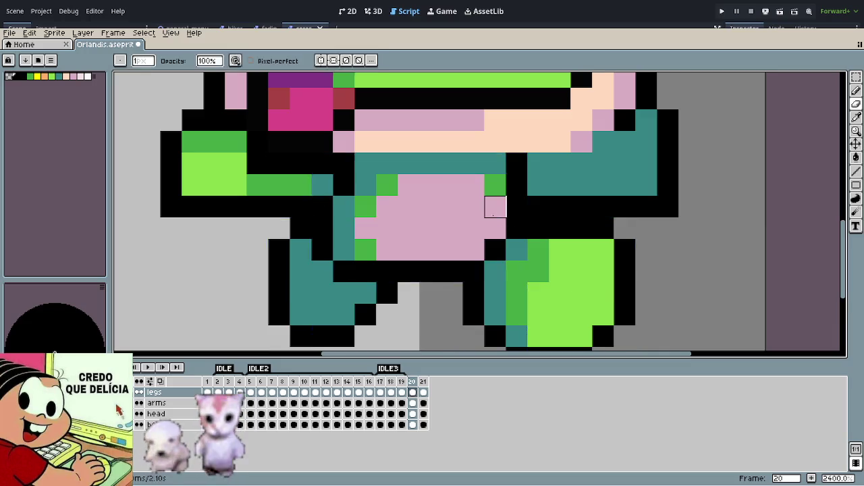
pyautogui.scroll(-8, 598, 208)
pyautogui.press('Return')
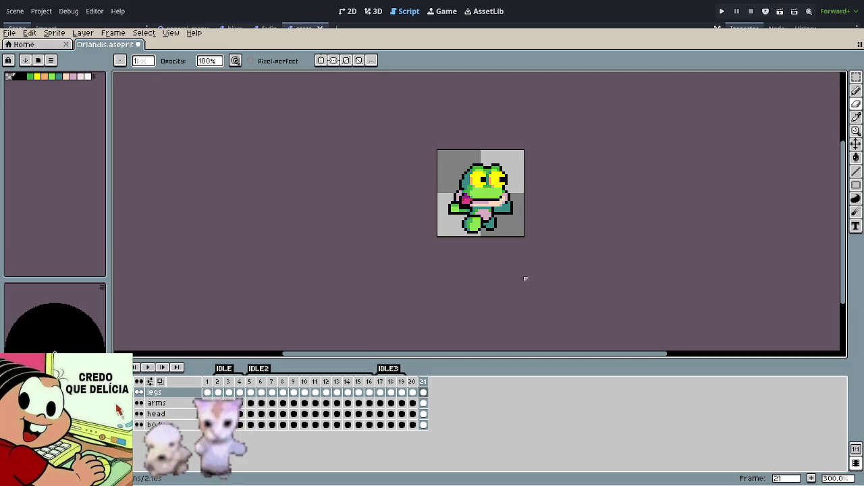
# Step: Paint stray leg pixels black and shade the foot's right and bottom edge darker green
pyautogui.scroll(1, 500, 245)
pyautogui.scroll(5, 486, 244)
pyautogui.press('i')
pyautogui.click(476, 246)
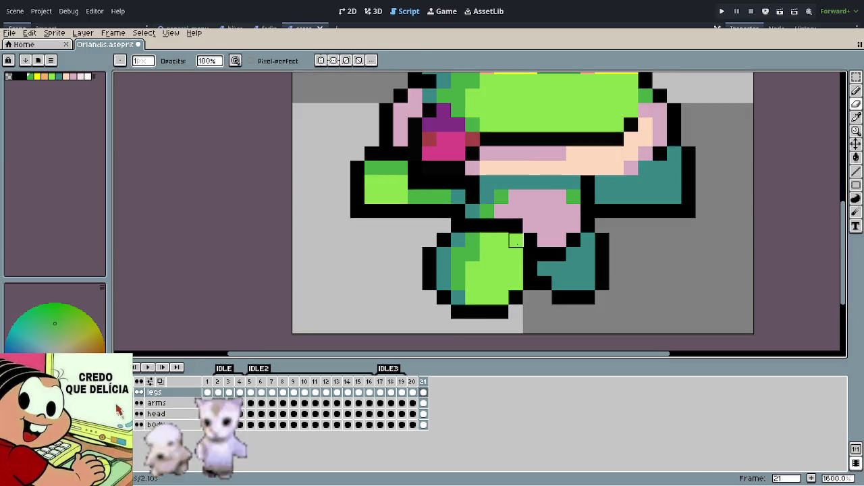
pyautogui.hotkey('ctrl', 'z')
pyautogui.click(502, 240)
pyautogui.click(487, 240)
pyautogui.click(502, 254)
pyautogui.moveTo(506, 253)
pyautogui.mouseDown()
pyautogui.moveTo(513, 283)
pyautogui.moveTo(498, 297)
pyautogui.moveTo(476, 297)
pyautogui.mouseUp()
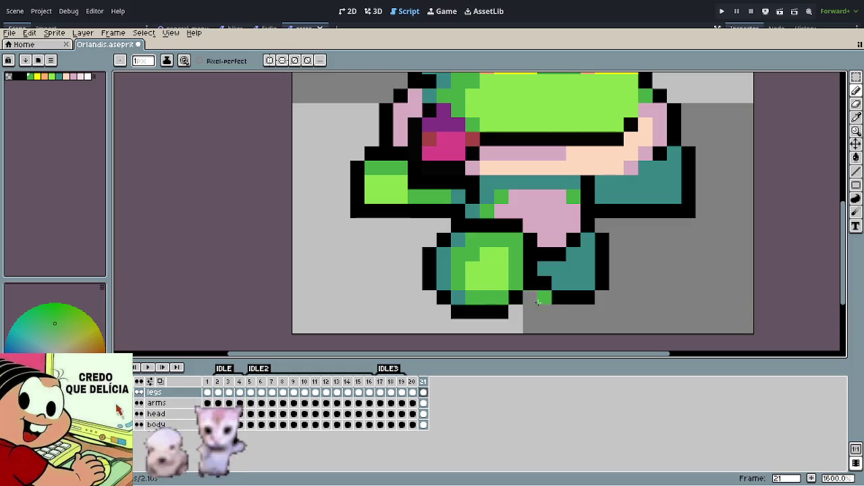
# Step: Pick the foot's light green and repaint two upper leg pixels with it
pyautogui.scroll(-3, 560, 298)
pyautogui.scroll(-2, 399, 253)
pyautogui.scroll(-1, 399, 254)
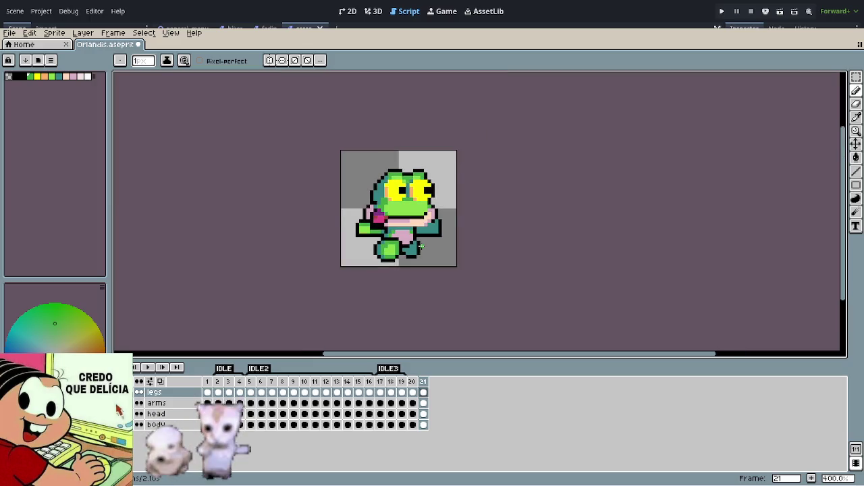
pyautogui.scroll(-1, 400, 253)
pyautogui.scroll(3, 407, 223)
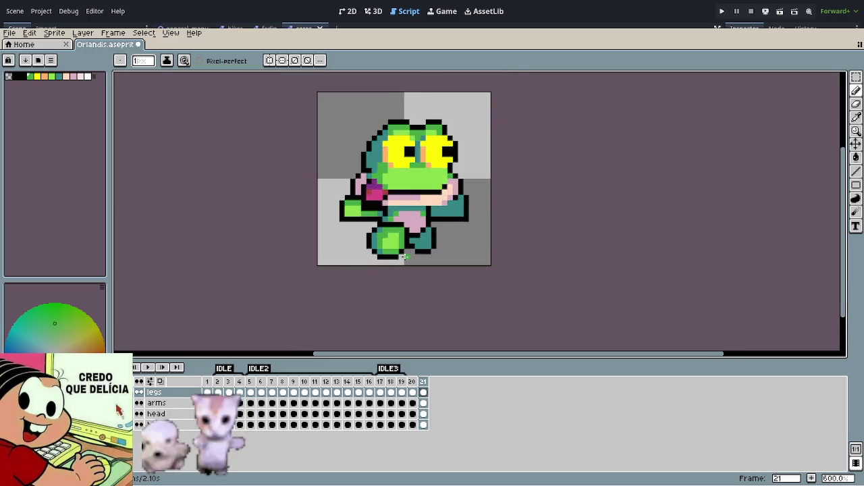
pyautogui.scroll(3, 407, 223)
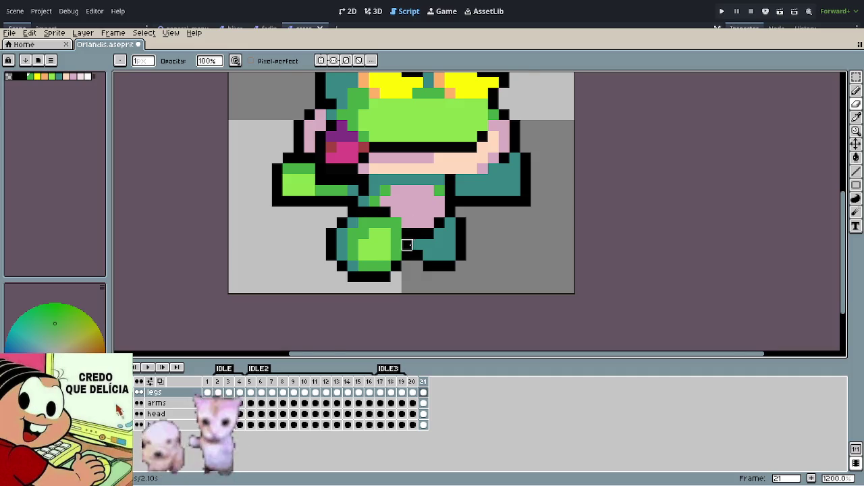
pyautogui.scroll(3, 407, 239)
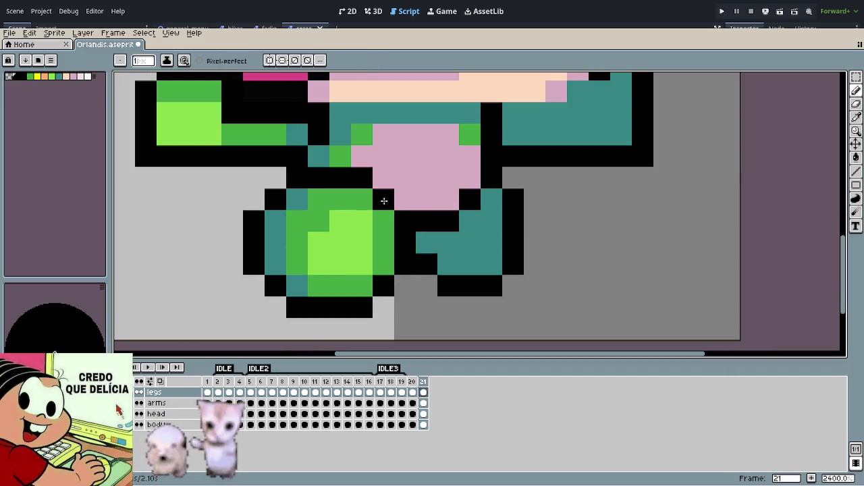
pyautogui.scroll(-4, 509, 266)
pyautogui.scroll(1, 446, 248)
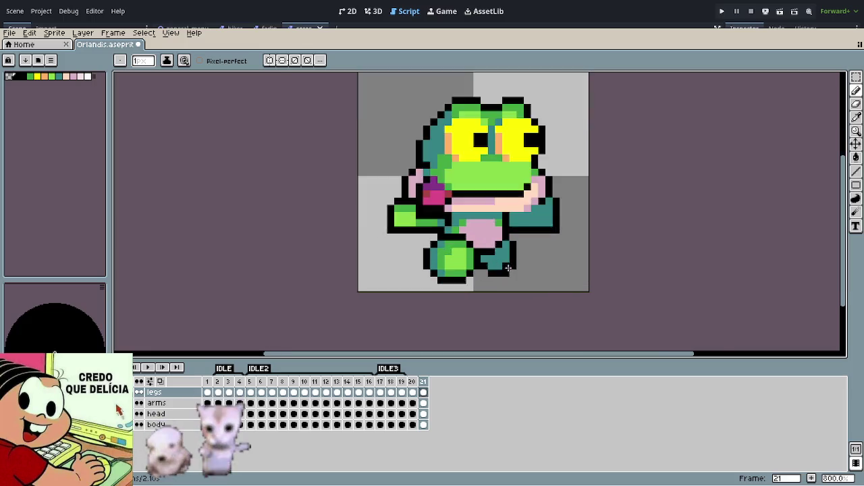
pyautogui.scroll(2, 446, 247)
pyautogui.keyDown('alt'); pyautogui.click(409, 249); pyautogui.keyUp('alt')
pyautogui.click(408, 221)
pyautogui.click(417, 223)
pyautogui.scroll(-2, 459, 270)
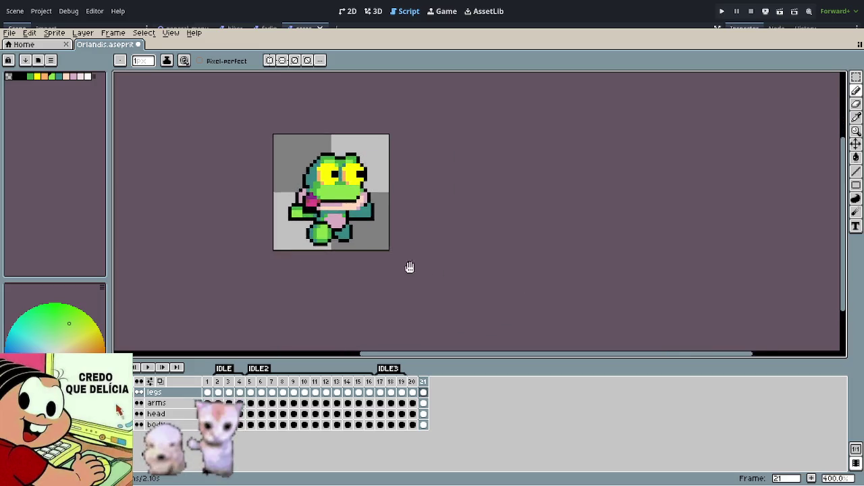
# Step: On frame 20, select the frog's legs and nudge them one pixel down and left
pyautogui.press('Left')
pyautogui.press('Right')
pyautogui.press('Left')
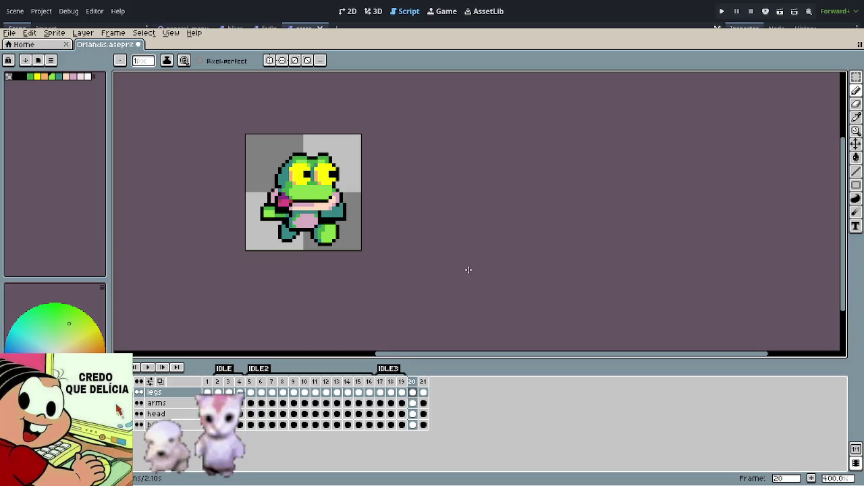
pyautogui.scroll(1, 327, 237)
pyautogui.scroll(1, 324, 237)
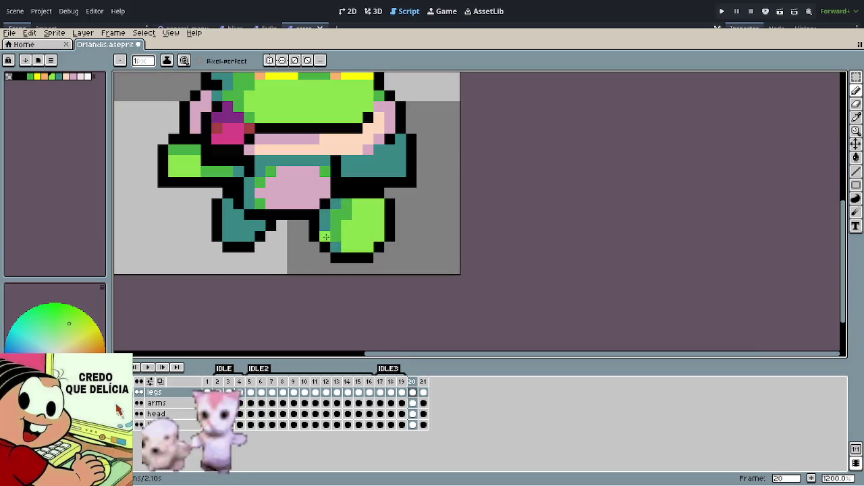
pyautogui.press('m')
pyautogui.moveTo(308, 176); pyautogui.dragTo(429, 274)
pyautogui.press('Down')
pyautogui.press('Left')
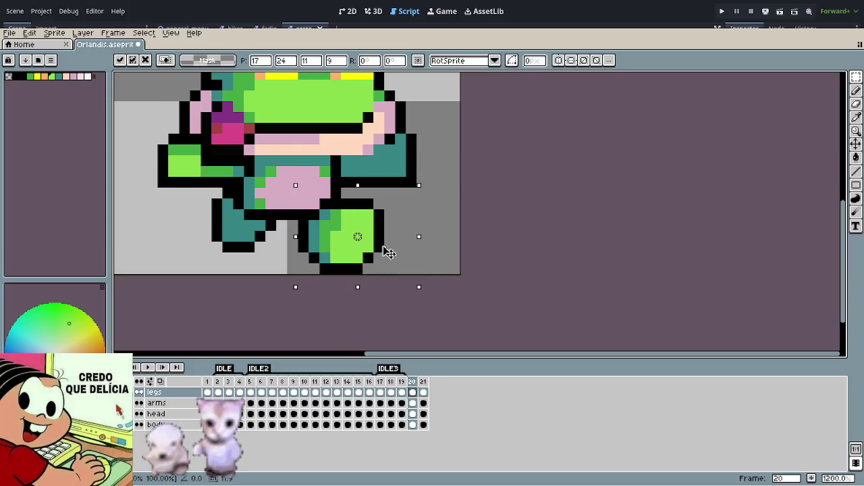
pyautogui.press('Return')
# Step: Clear two outline pixels beside the green foot, then undo the outline edits
pyautogui.scroll(-3, 463, 253)
pyautogui.scroll(-1, 451, 257)
pyautogui.moveTo(450, 257); pyautogui.dragTo(437, 258)
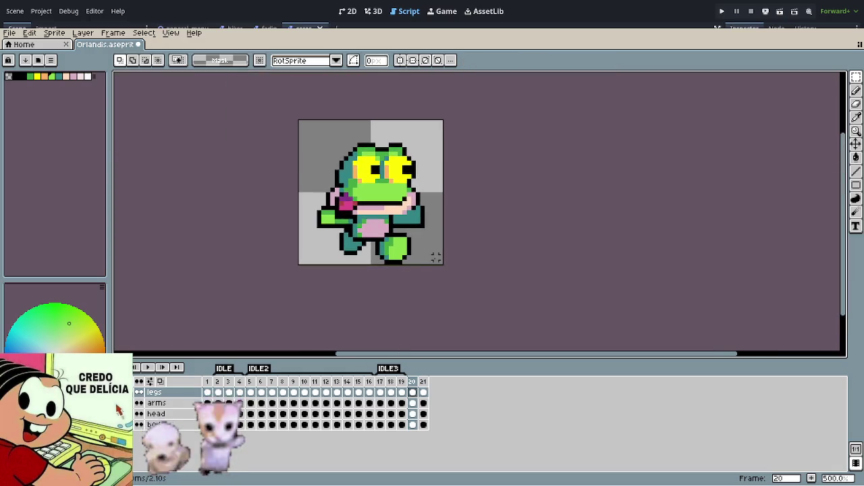
pyautogui.scroll(3, 436, 257)
pyautogui.scroll(2, 407, 245)
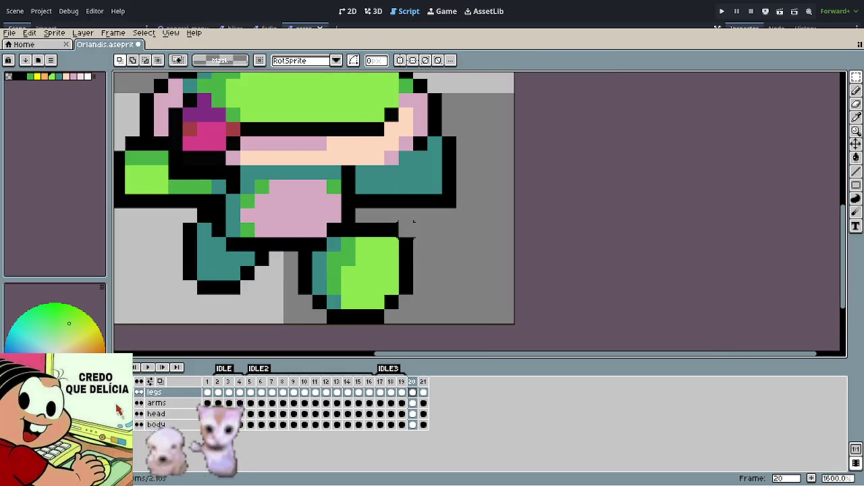
pyautogui.moveTo(391, 229); pyautogui.dragTo(406, 244)
pyautogui.keyDown('alt'); pyautogui.click(412, 253); pyautogui.keyUp('alt')
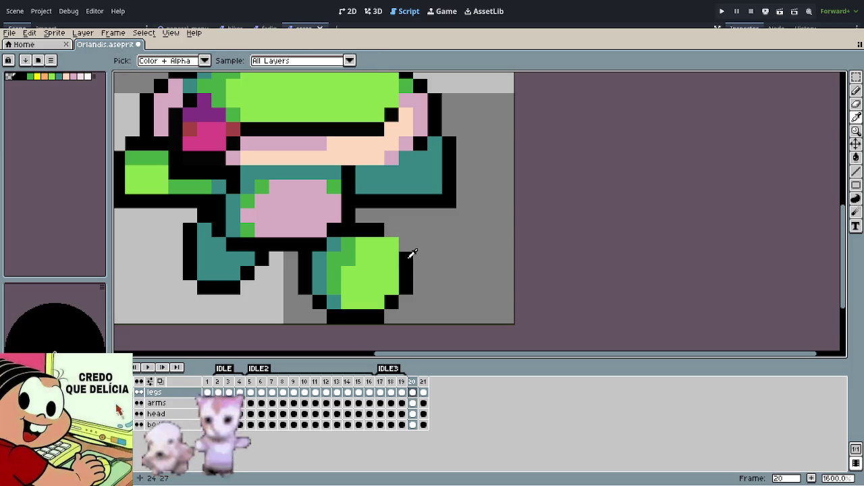
pyautogui.scroll(-2, 447, 271)
pyautogui.scroll(-2, 449, 273)
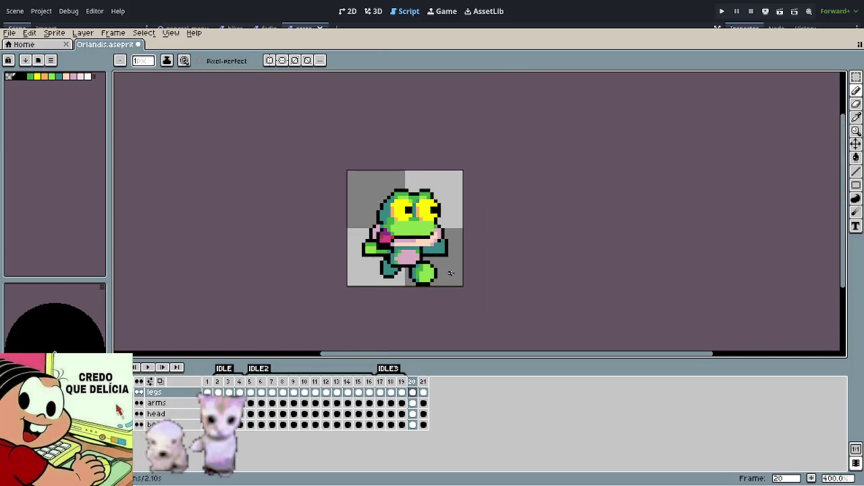
pyautogui.hotkey('ctrl', 'z')
pyautogui.hotkey('ctrl', 'z')
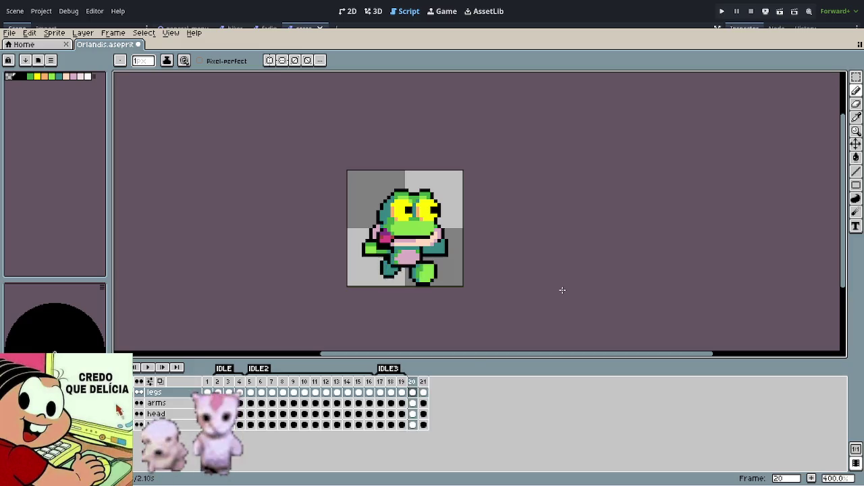
# Step: Advance from frame 20 to frame 21 of the frog animation
pyautogui.press('Right')
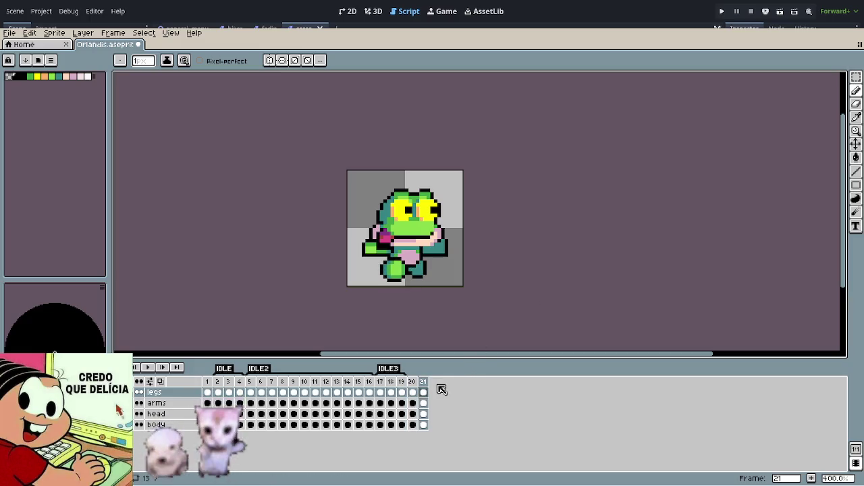
# Step: Marquee-select the frog's legs, then drop the selection and return to the pencil
pyautogui.scroll(2, 416, 295)
pyautogui.scroll(3, 417, 295)
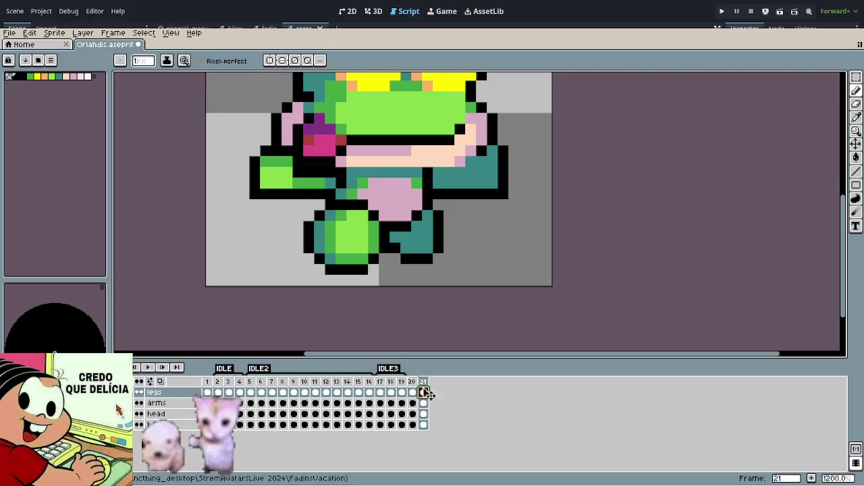
pyautogui.press('m')
pyautogui.moveTo(293, 199)
pyautogui.mouseDown()
pyautogui.moveTo(383, 297)
pyautogui.moveTo(391, 287)
pyautogui.moveTo(363, 279)
pyautogui.mouseUp()
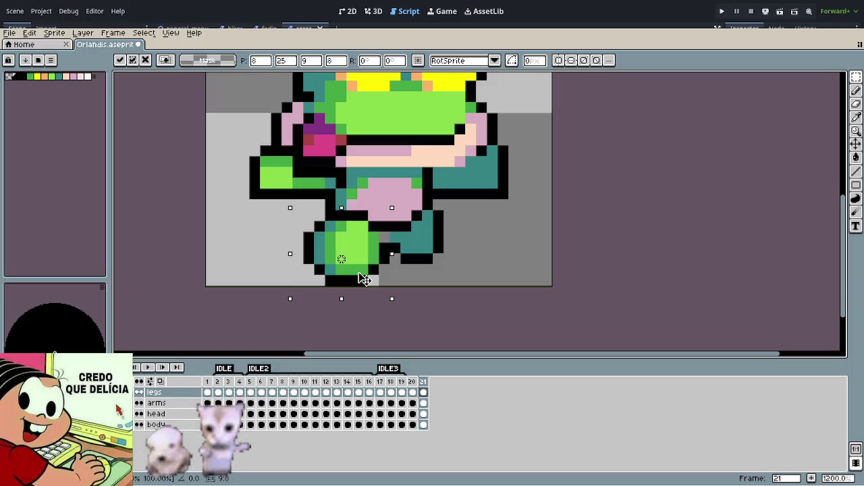
pyautogui.hotkey('ctrl', 'd')
pyautogui.press('b')
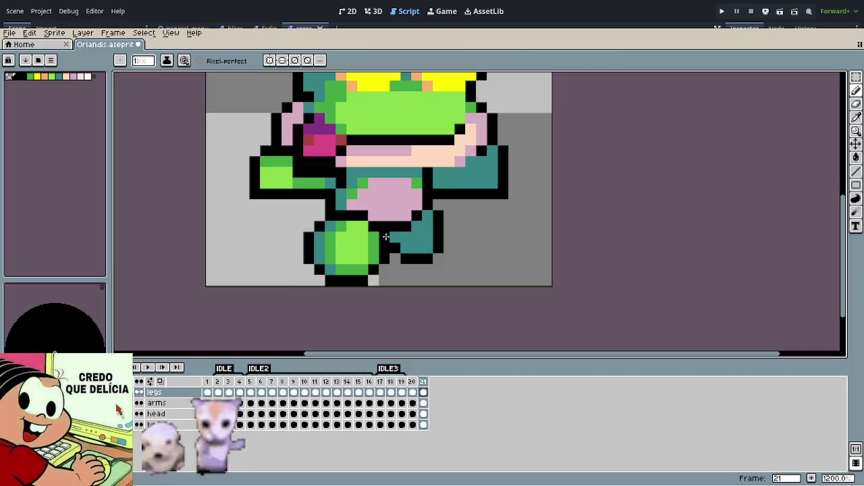
# Step: Play the animation, stop it, and step between frames 20 and 21
pyautogui.scroll(-3, 383, 293)
pyautogui.scroll(-4, 379, 291)
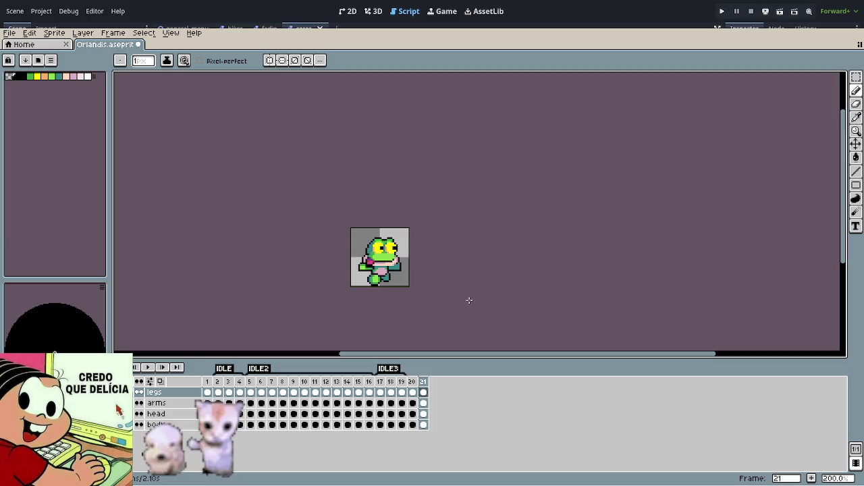
pyautogui.press('Return')
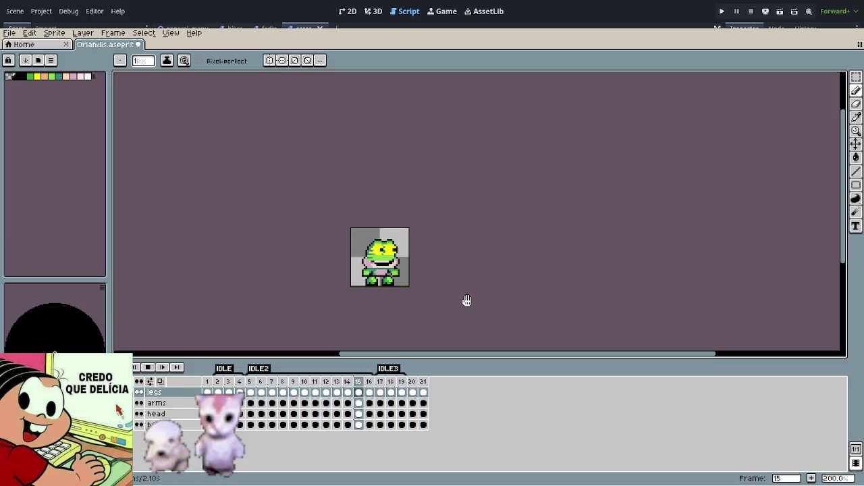
pyautogui.press('Right')
pyautogui.press('Right')
pyautogui.press('Right')
pyautogui.press('Right')
pyautogui.press('Right')
pyautogui.press('Right')
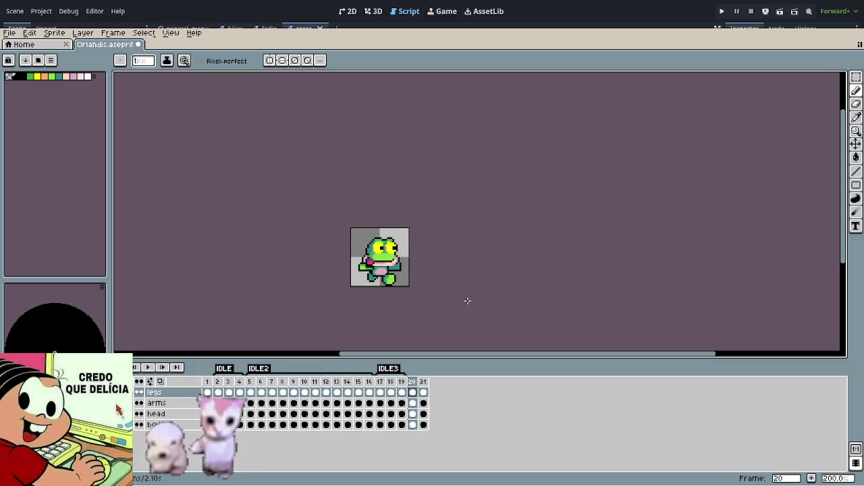
pyautogui.press('Right')
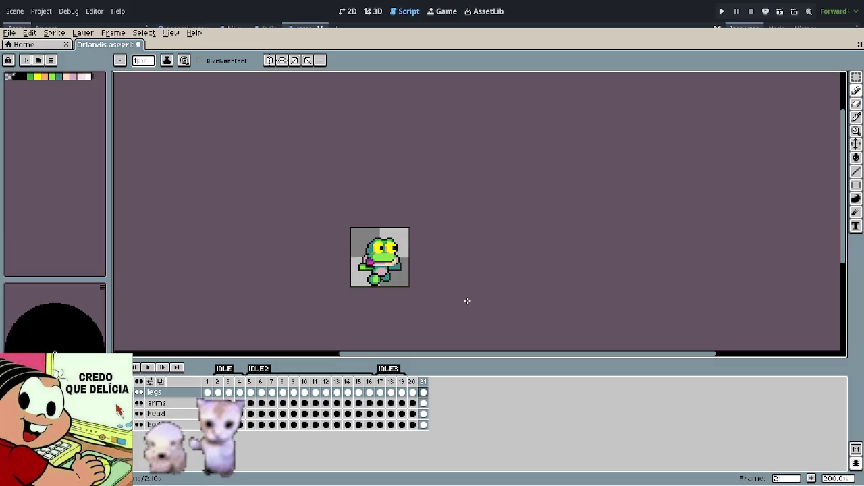
pyautogui.press('Left')
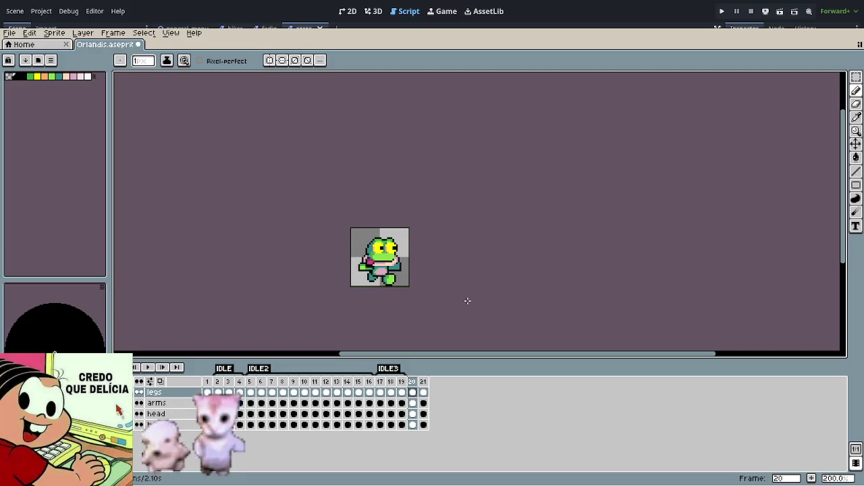
pyautogui.press('Right')
pyautogui.scroll(2, 468, 301)
# Step: Eyedrop the light green and paint several left-leg pixels and a leg column with it
pyautogui.scroll(5, 377, 288)
pyautogui.scroll(1, 378, 287)
pyautogui.keyDown('alt'); pyautogui.click(368, 239); pyautogui.keyUp('alt')
pyautogui.click(367, 263)
pyautogui.click(383, 265)
pyautogui.moveTo(398, 251); pyautogui.dragTo(397, 223)
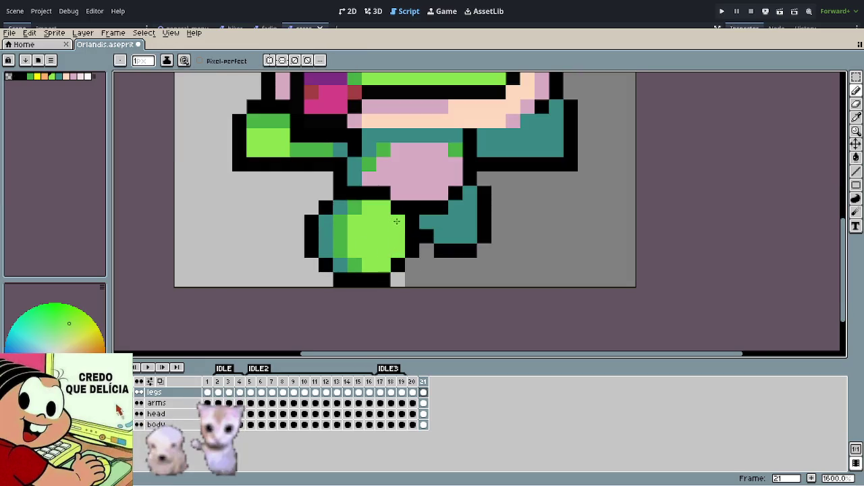
pyautogui.click(354, 265)
pyautogui.click(340, 265)
pyautogui.click(341, 251)
# Step: Undo the last two leg strokes, then play the animation and stop on frame 20
pyautogui.scroll(-3, 458, 270)
pyautogui.scroll(-2, 457, 271)
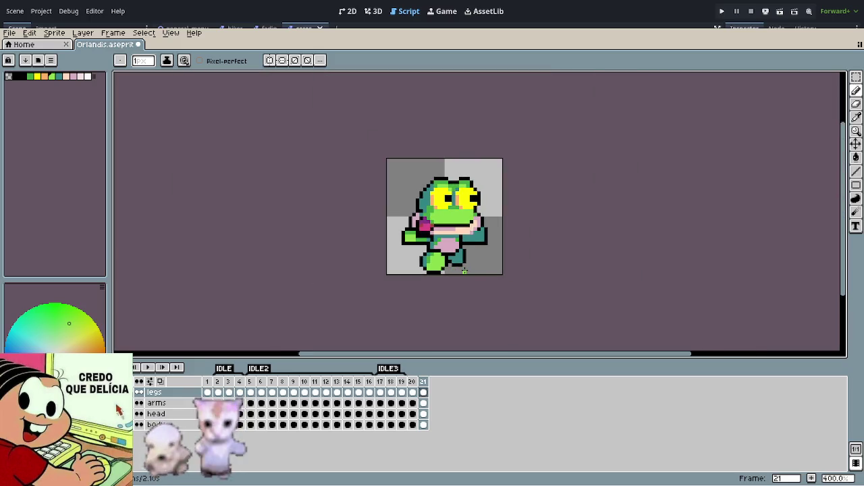
pyautogui.hotkey('ctrl', 'z')
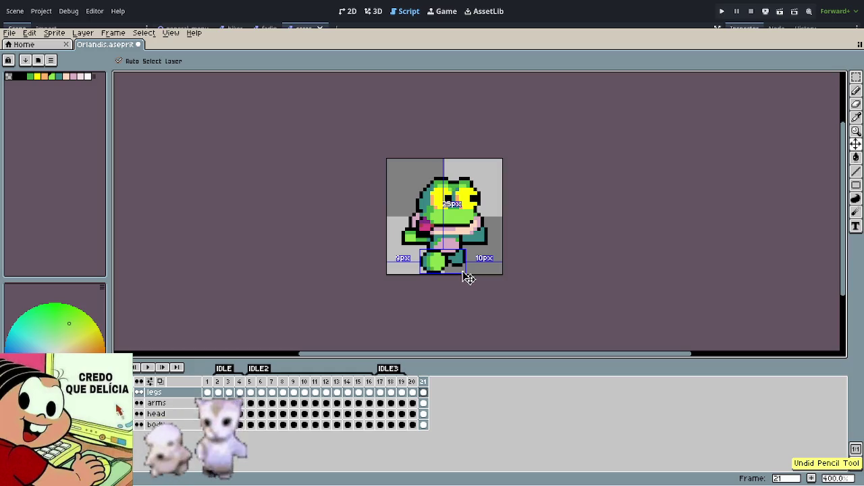
pyautogui.hotkey('ctrl', 'z')
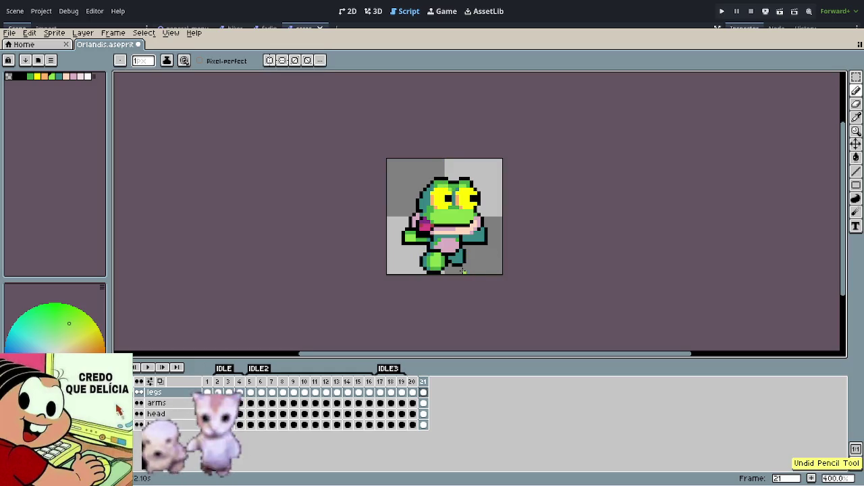
pyautogui.scroll(-2, 466, 271)
pyautogui.press('Return')
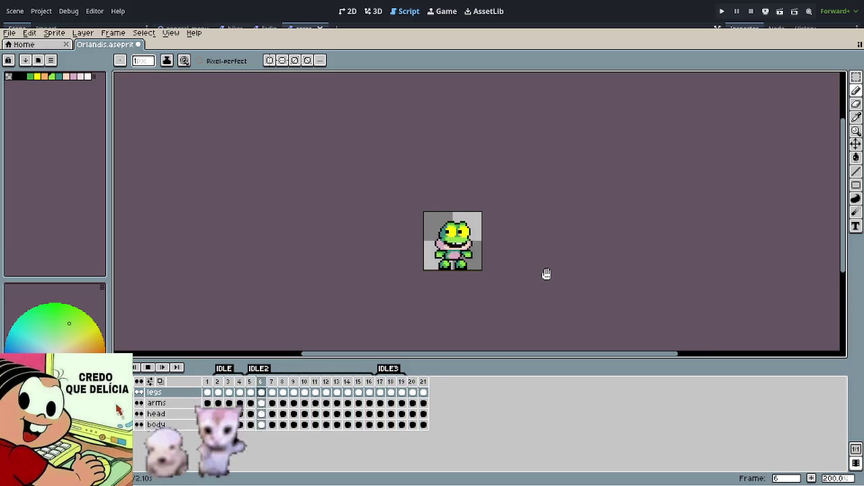
pyautogui.press('Return')
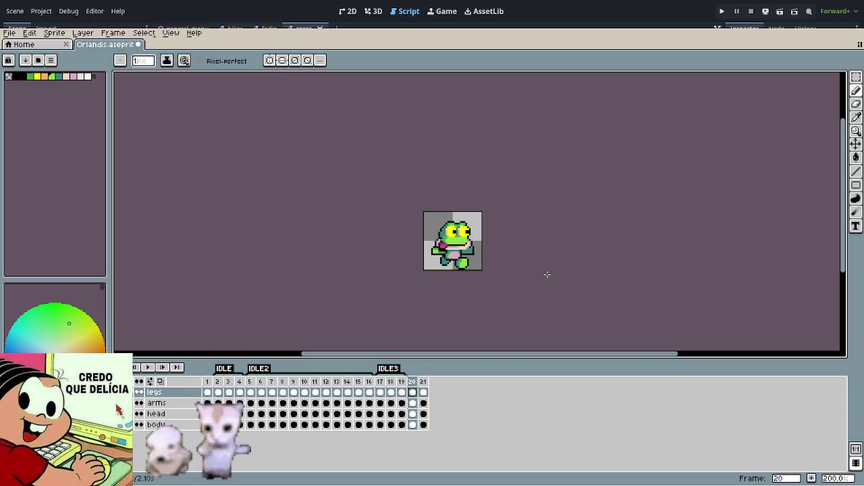
pyautogui.scroll(4, 461, 270)
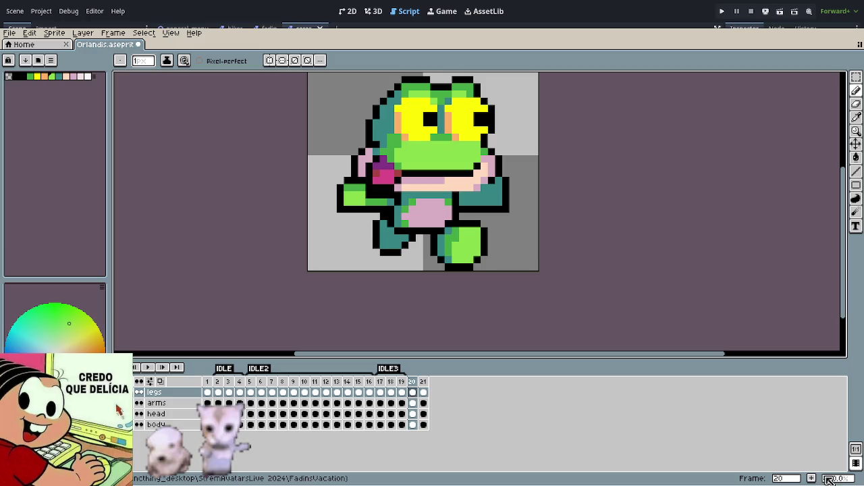
# Step: Add a new frame 21, delete its legs, and turn on onion skin
pyautogui.click(811, 478)
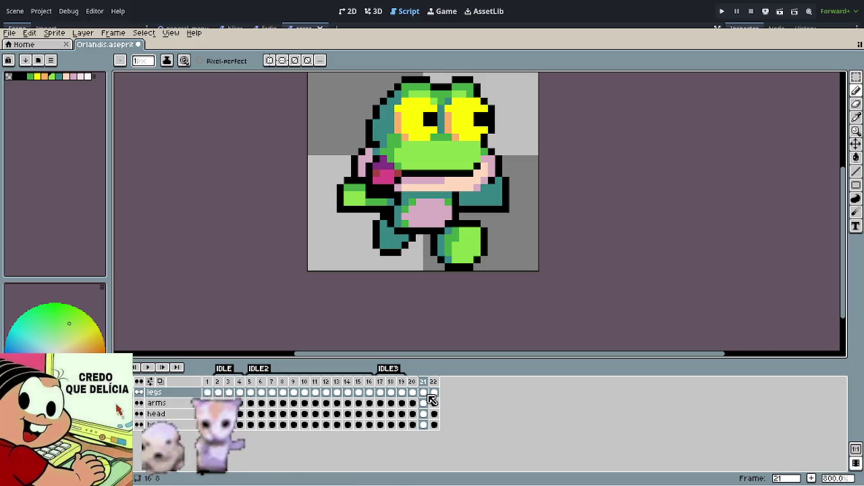
pyautogui.press('m')
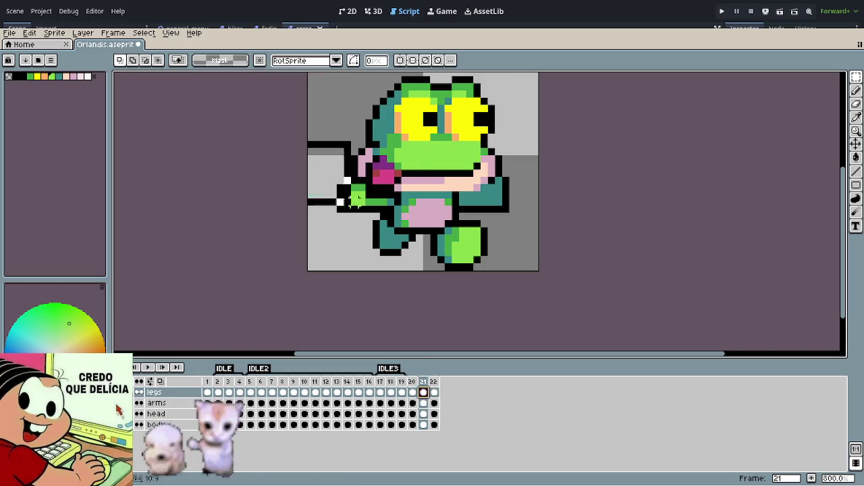
pyautogui.press('Delete')
pyautogui.press('F3')
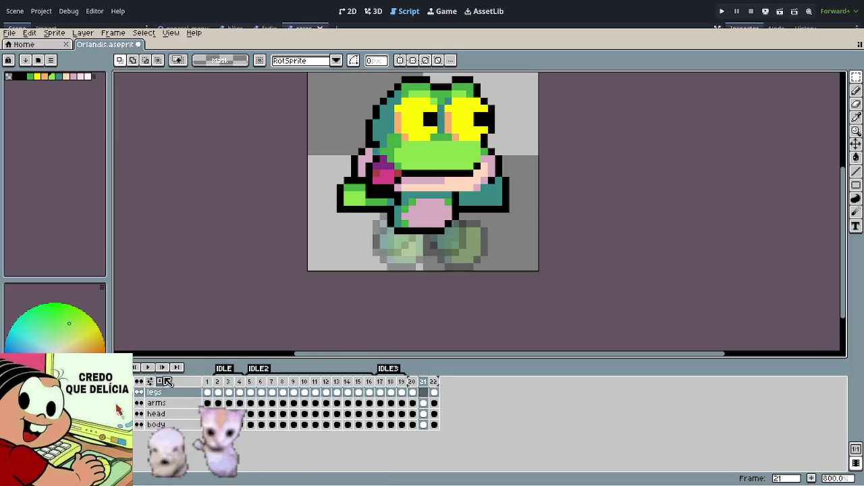
pyautogui.scroll(2, 446, 249)
pyautogui.scroll(1, 447, 250)
# Step: Draw a green leg shape below the body, erasing a stray pixel and extending it upward
pyautogui.press('b')
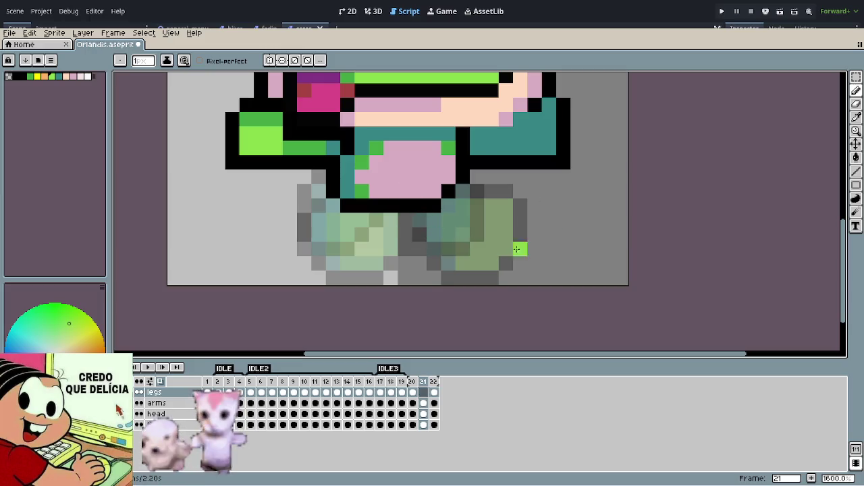
pyautogui.moveTo(419, 224)
pyautogui.mouseDown()
pyautogui.moveTo(466, 235)
pyautogui.moveTo(493, 216)
pyautogui.moveTo(446, 253)
pyautogui.moveTo(416, 230)
pyautogui.moveTo(418, 252)
pyautogui.moveTo(473, 263)
pyautogui.moveTo(454, 225)
pyautogui.moveTo(463, 220)
pyautogui.mouseUp()
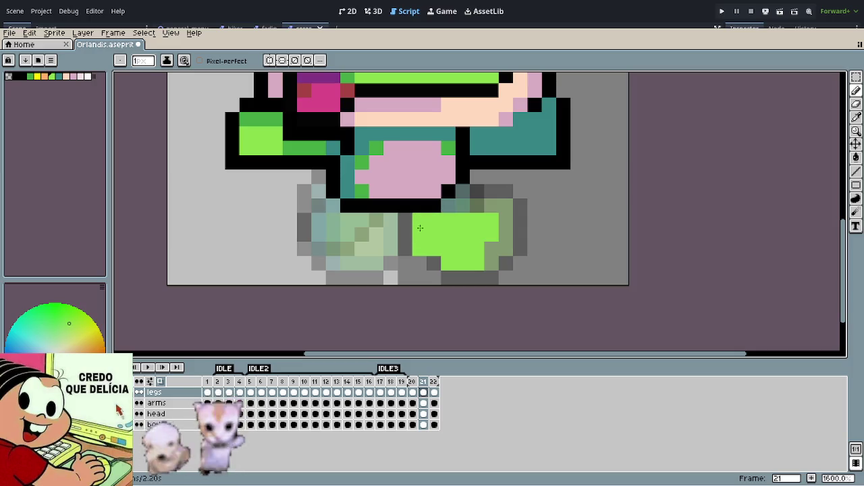
pyautogui.press('e')
pyautogui.click(420, 250)
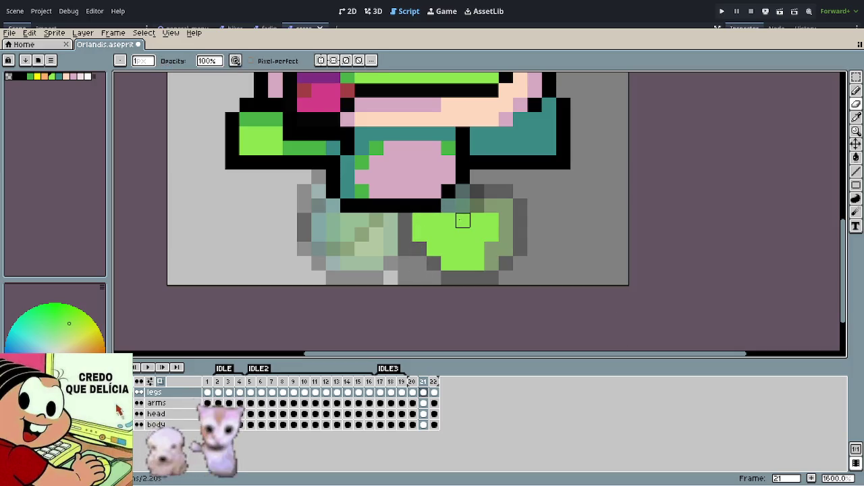
pyautogui.press('b')
pyautogui.moveTo(481, 204); pyautogui.dragTo(493, 205)
pyautogui.click(463, 206)
pyautogui.click(503, 241)
pyautogui.hotkey('ctrl', 'z')
pyautogui.click(504, 220)
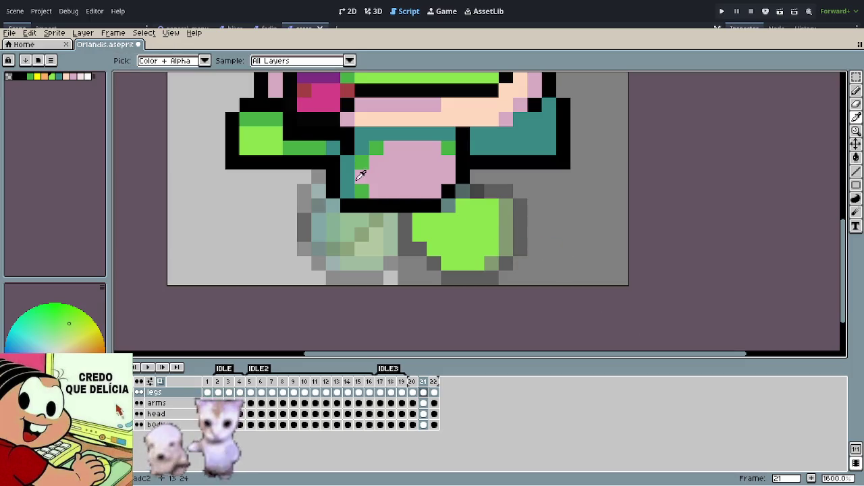
# Step: Paint the leg's inner part teal and outline its edge in black
pyautogui.keyDown('alt'); pyautogui.click(356, 176); pyautogui.keyUp('alt')
pyautogui.moveTo(434, 235)
pyautogui.mouseDown()
pyautogui.moveTo(446, 218)
pyautogui.moveTo(424, 231)
pyautogui.moveTo(434, 249)
pyautogui.moveTo(477, 219)
pyautogui.moveTo(462, 205)
pyautogui.moveTo(448, 241)
pyautogui.mouseUp()
pyautogui.click(419, 219)
pyautogui.keyDown('alt'); pyautogui.click(369, 148); pyautogui.keyUp('alt')
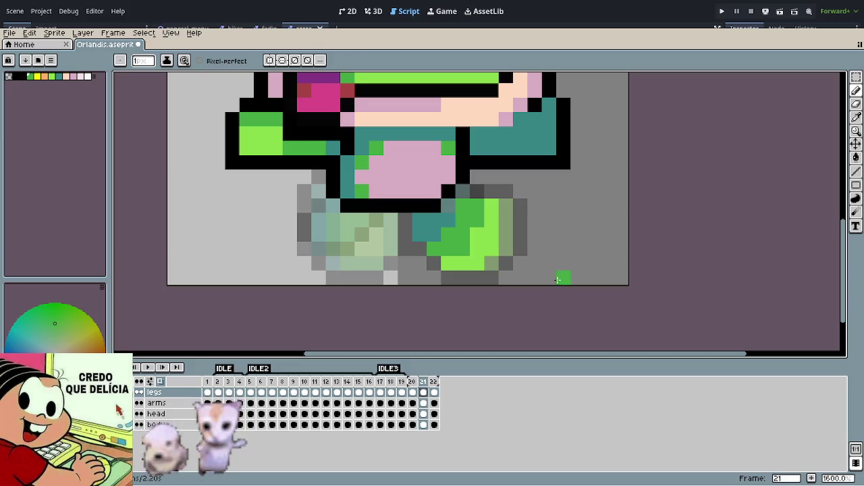
pyautogui.scroll(-4, 550, 287)
pyautogui.scroll(-3, 544, 288)
pyautogui.scroll(6, 539, 285)
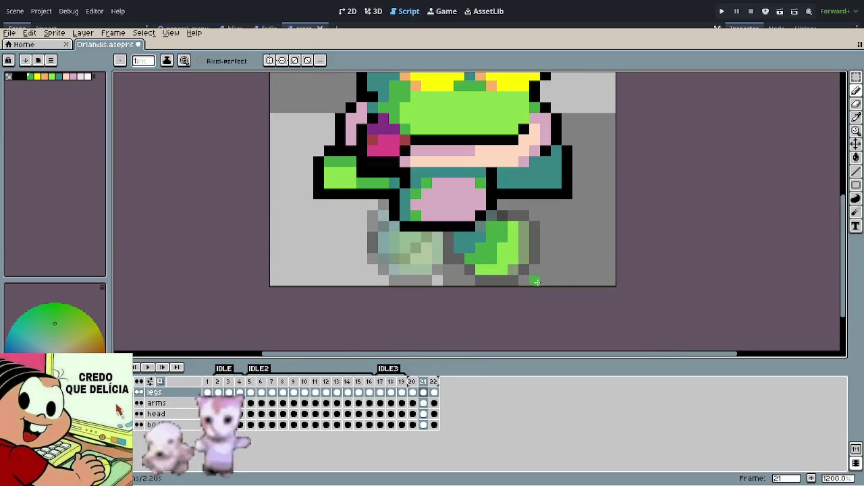
pyautogui.keyDown('alt'); pyautogui.click(453, 227); pyautogui.keyUp('alt')
pyautogui.moveTo(448, 237)
pyautogui.mouseDown()
pyautogui.moveTo(450, 255)
pyautogui.moveTo(480, 278)
pyautogui.moveTo(522, 250)
pyautogui.moveTo(513, 216)
pyautogui.mouseUp()
pyautogui.scroll(-3, 580, 279)
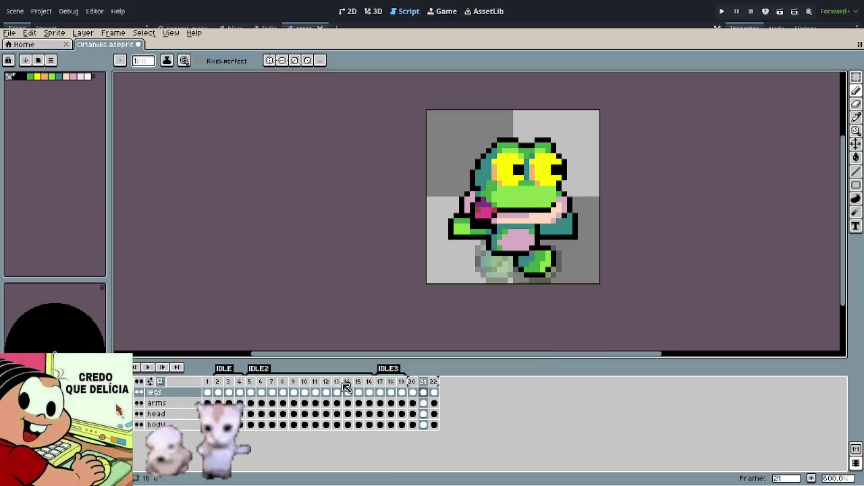
# Step: Step between frames 22 and 20, then play and stop the animation preview
pyautogui.press('Right')
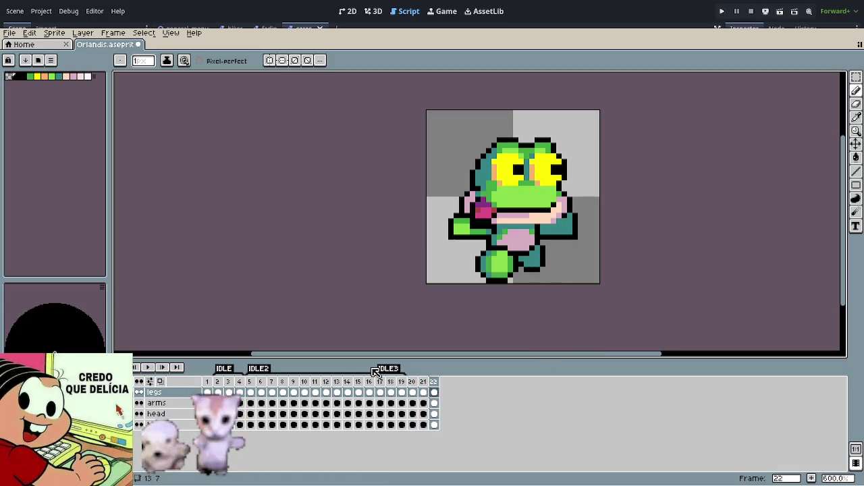
pyautogui.press('Left')
pyautogui.press('Left')
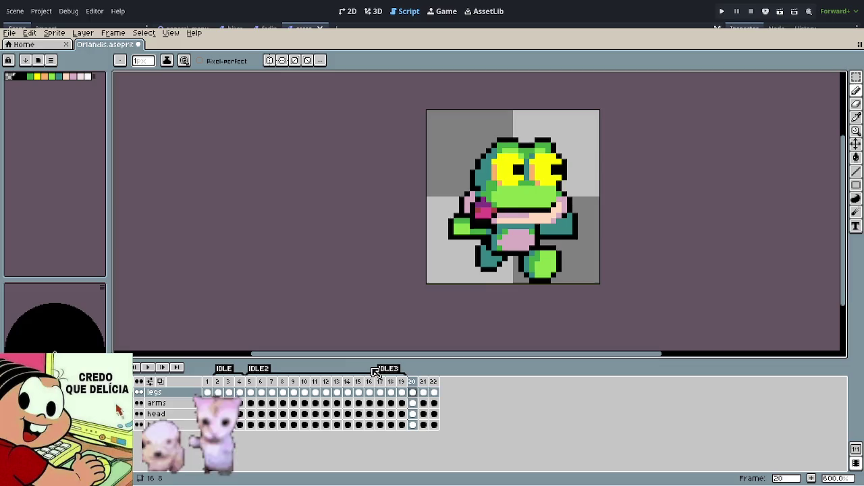
pyautogui.press('Return')
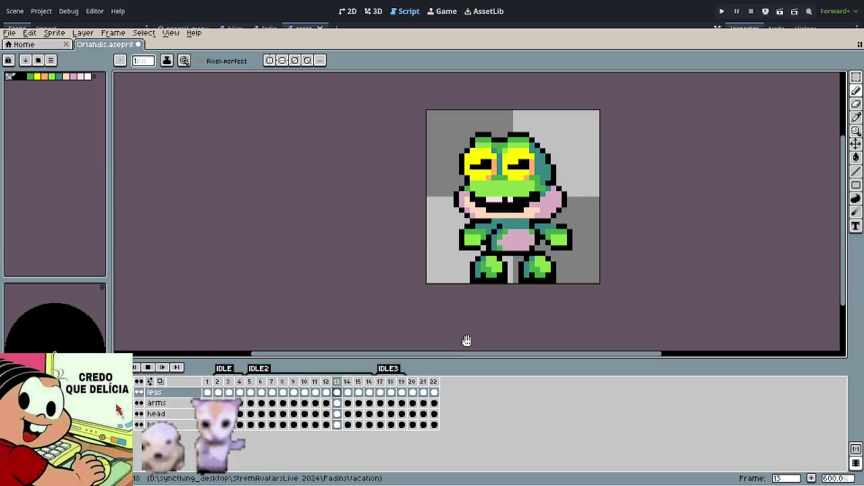
pyautogui.press('Return')
# Step: Step through the frames, comparing poses on frames 19 and 20, and land on frame 21
pyautogui.scroll(3, 550, 272)
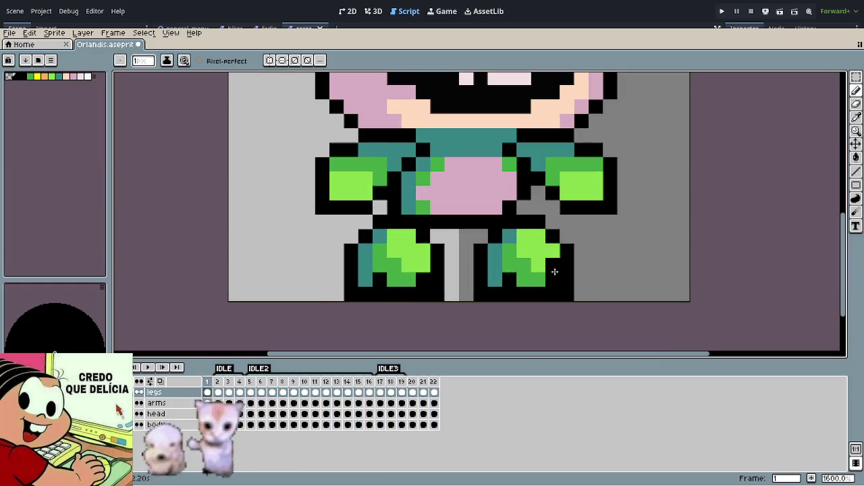
pyautogui.press('Right')
pyautogui.press('Right')
pyautogui.press('Return')
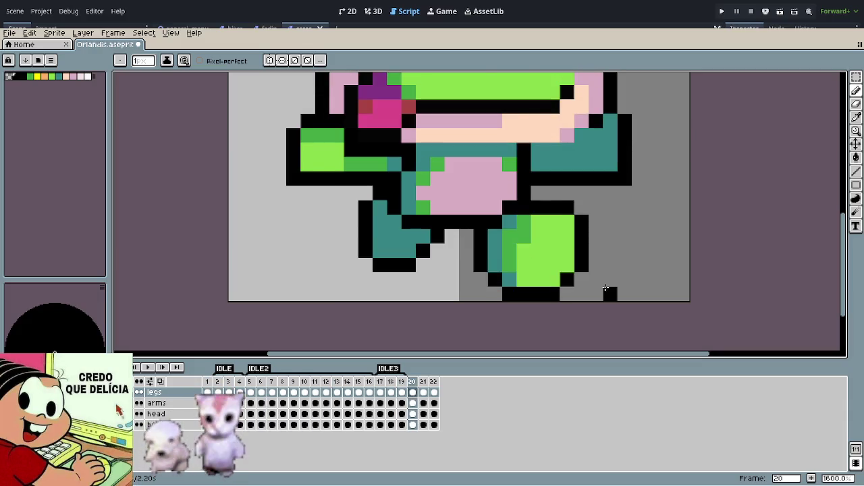
pyautogui.press('Left')
pyautogui.press('Right')
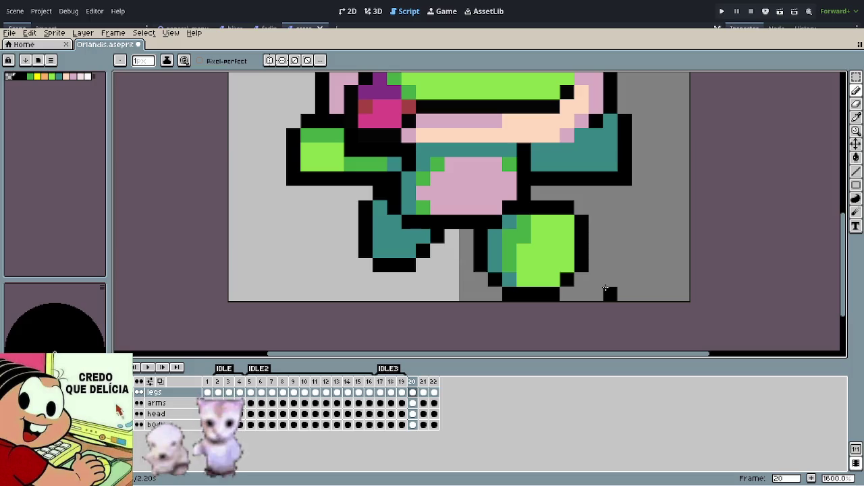
pyautogui.press('Right')
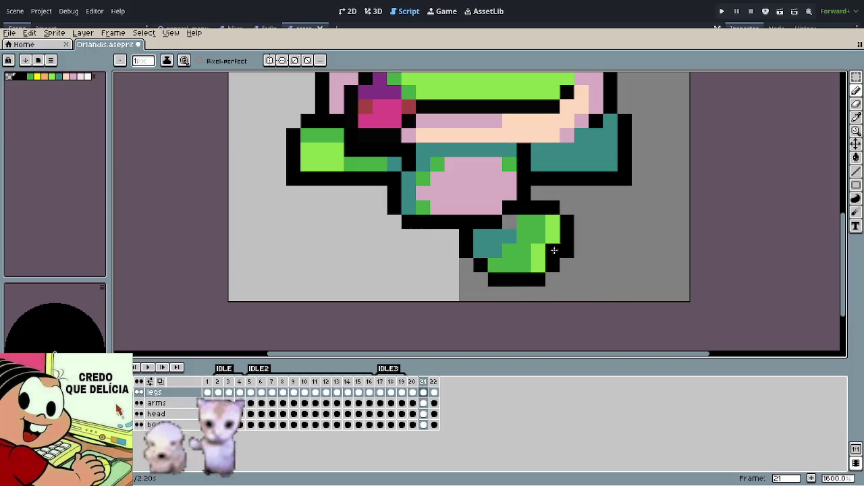
# Step: Pick the leg's green with the eyedropper and repaint two leg pixels green
pyautogui.press('o')
pyautogui.click(512, 232)
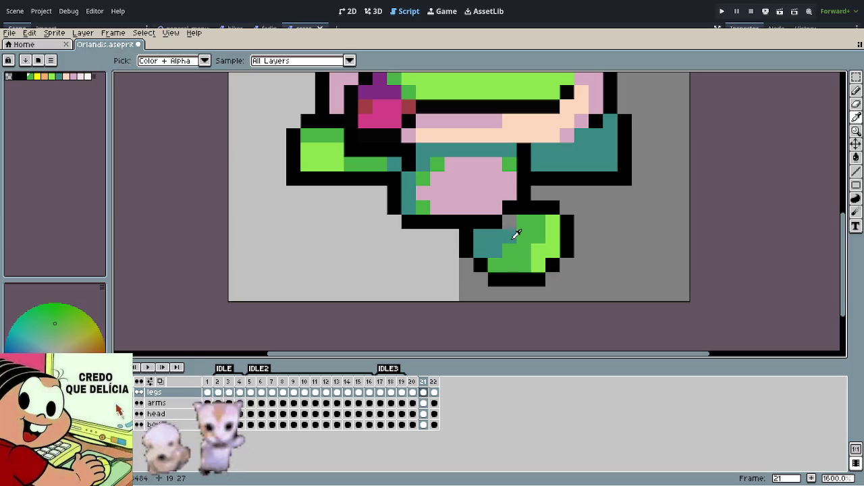
pyautogui.press('b')
pyautogui.keyDown('alt'); pyautogui.click(509, 223); pyautogui.keyUp('alt')
pyautogui.click(520, 221)
pyautogui.scroll(-4, 587, 292)
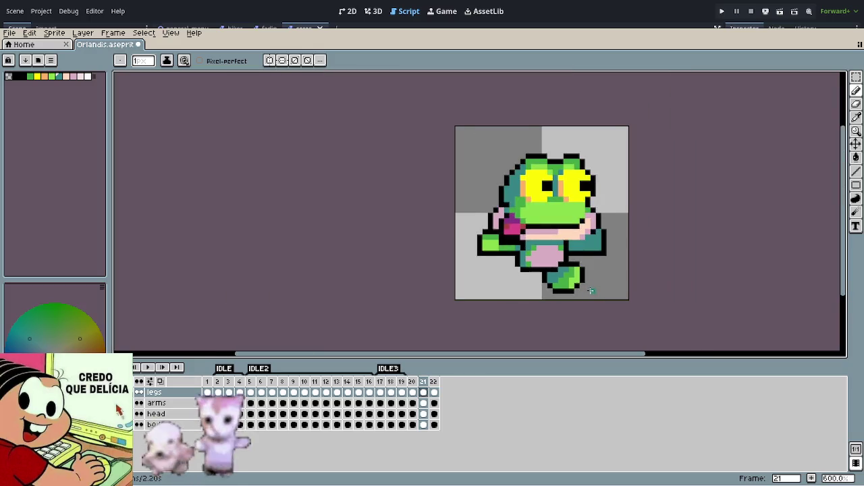
pyautogui.scroll(6, 588, 297)
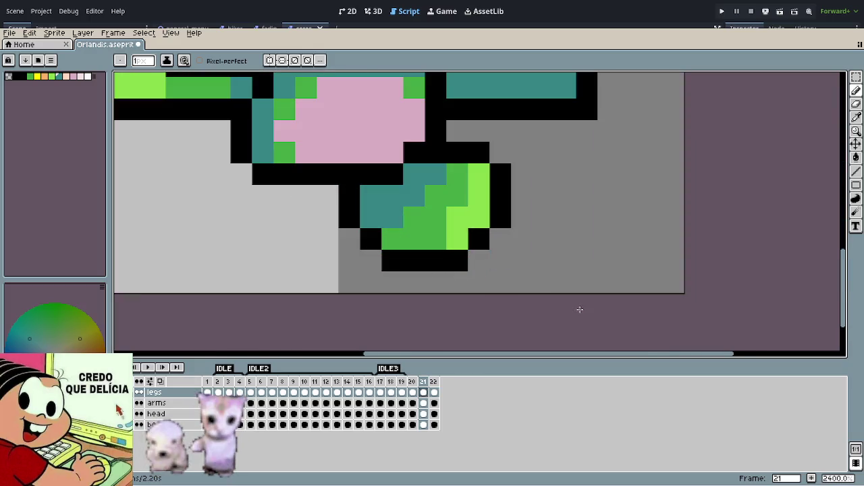
# Step: Erase the black outline pixels left of the leg and turn on onion skinning
pyautogui.press('e')
pyautogui.moveTo(370, 239)
pyautogui.mouseDown()
pyautogui.moveTo(350, 196)
pyautogui.moveTo(393, 241)
pyautogui.moveTo(457, 260)
pyautogui.moveTo(478, 238)
pyautogui.moveTo(501, 174)
pyautogui.moveTo(457, 153)
pyautogui.mouseUp()
pyautogui.scroll(-5, 542, 223)
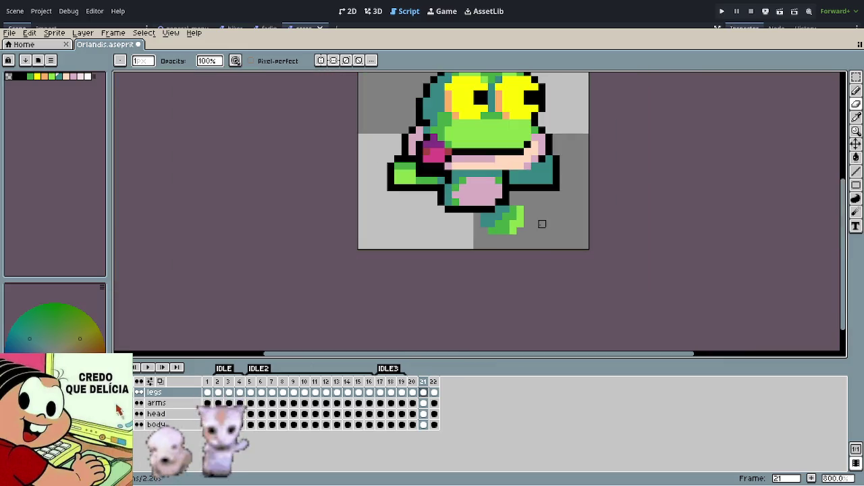
pyautogui.press('F3')
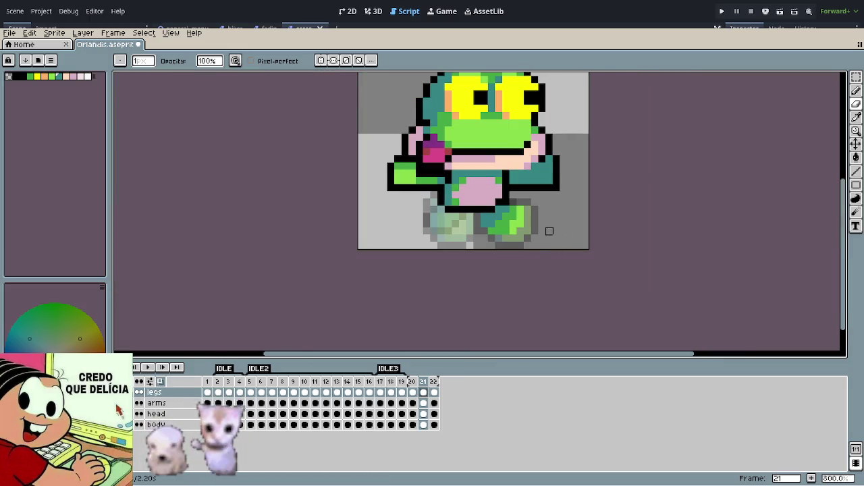
pyautogui.scroll(3, 549, 231)
# Step: Pick the foot's bright green and paint a foot pixel, extending it one pixel left
pyautogui.keyDown('alt'); pyautogui.click(500, 216); pyautogui.keyUp('alt')
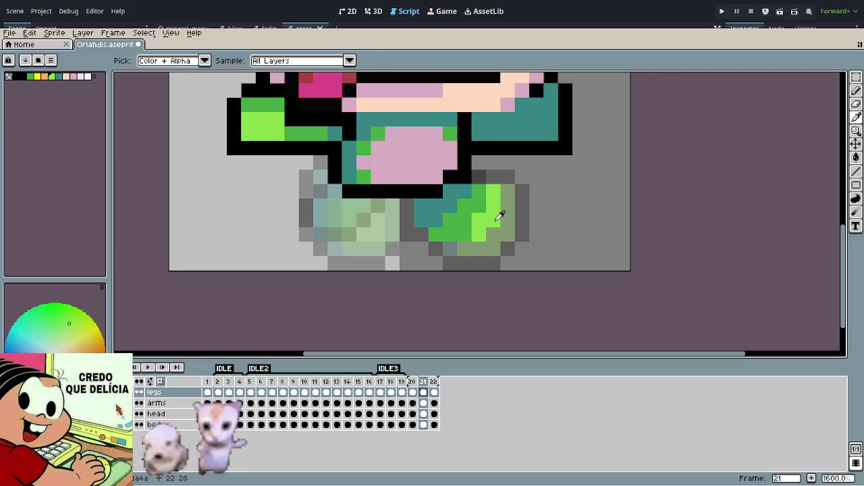
pyautogui.click(508, 208)
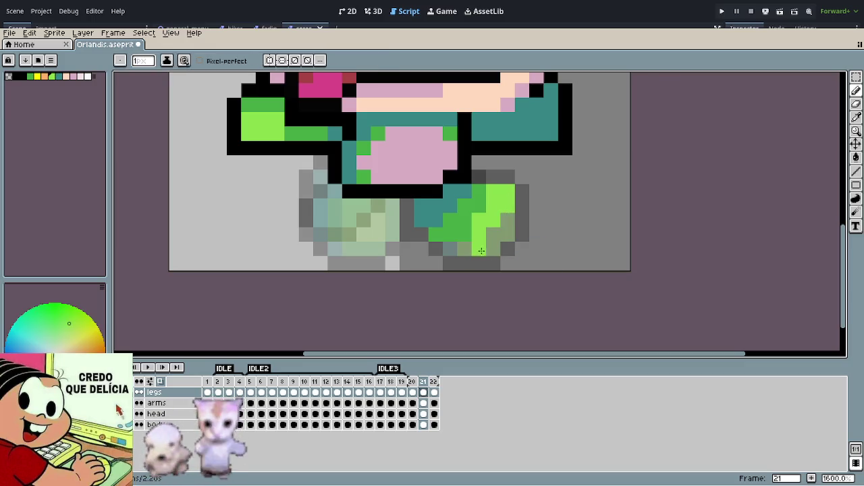
pyautogui.moveTo(476, 250); pyautogui.dragTo(463, 249)
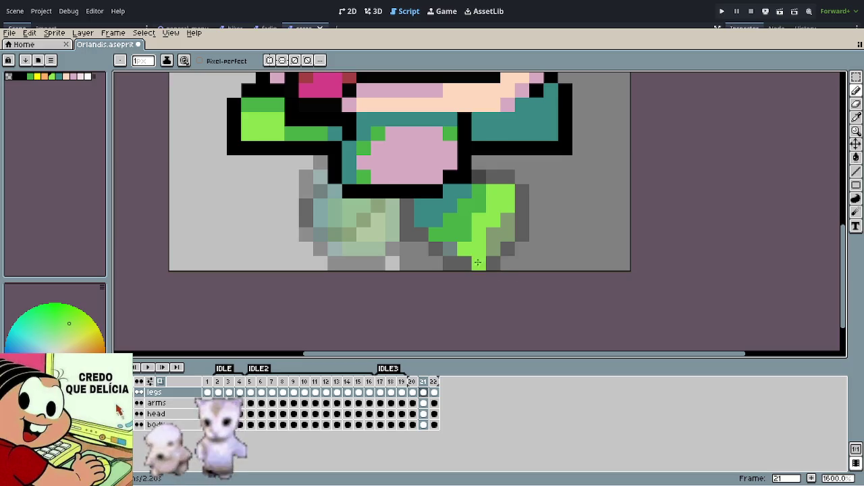
pyautogui.press('alt')
pyautogui.scroll(-3, 466, 250)
pyautogui.scroll(-1, 463, 266)
pyautogui.scroll(5, 474, 270)
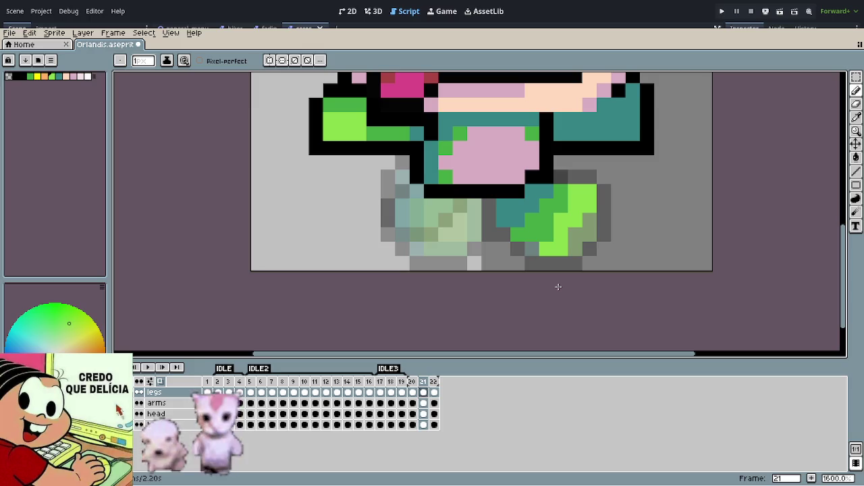
# Step: Compare frame 21 against frames 20 and 22, then return to frame 21
pyautogui.press('Left')
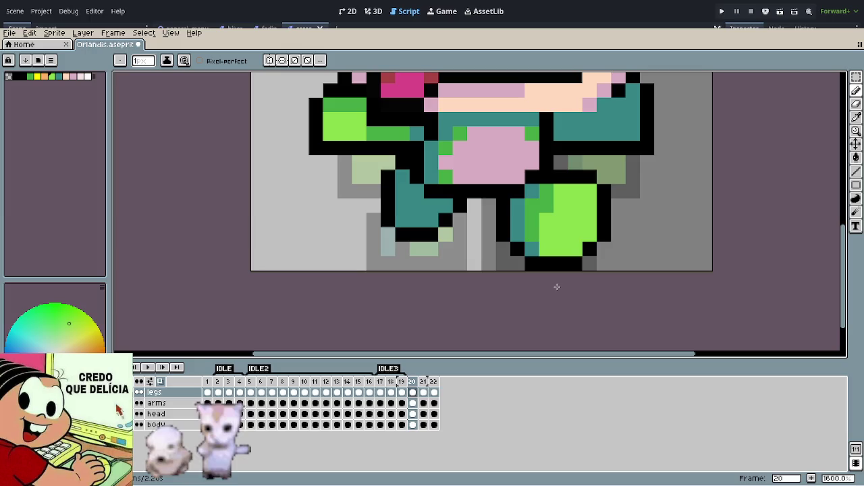
pyautogui.press('Right')
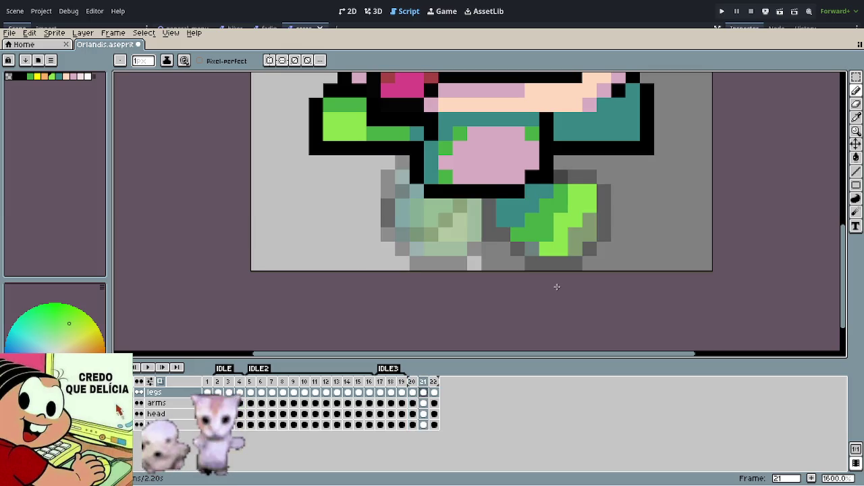
pyautogui.press('Right')
pyautogui.press('Left')
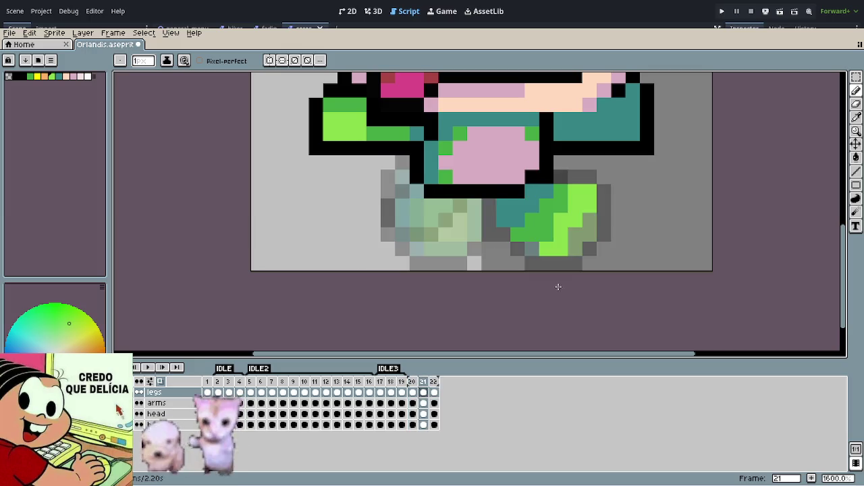
# Step: Erase the stray bright green foot pixels and paint two bright green pixels on the foot
pyautogui.press('e')
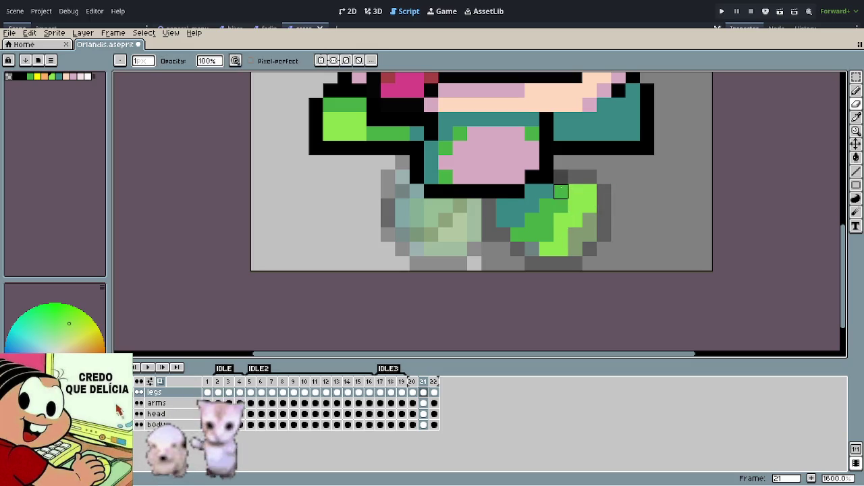
pyautogui.moveTo(574, 202); pyautogui.dragTo(604, 191)
pyautogui.press('b')
pyautogui.moveTo(590, 234); pyautogui.dragTo(573, 268)
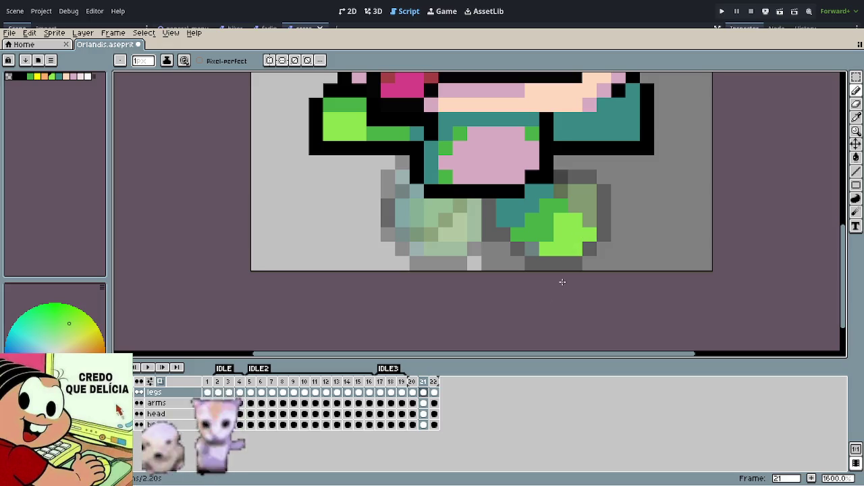
pyautogui.scroll(-4, 669, 260)
pyautogui.moveTo(706, 267); pyautogui.dragTo(555, 254)
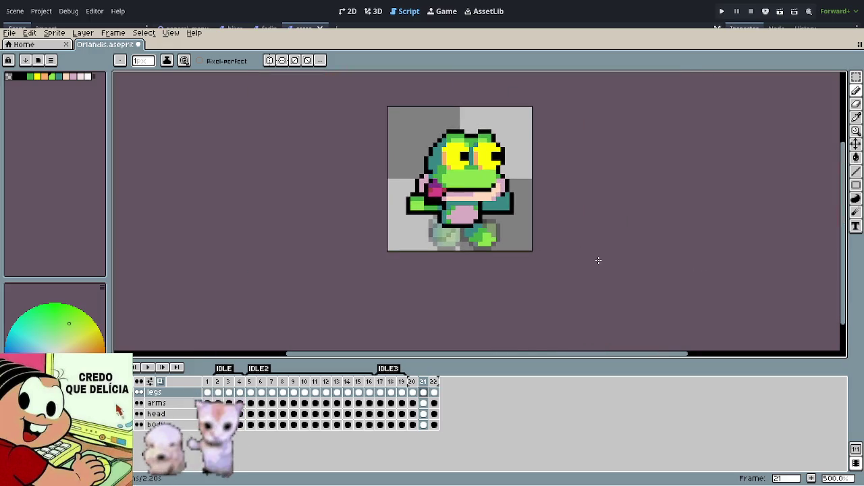
pyautogui.press(',')
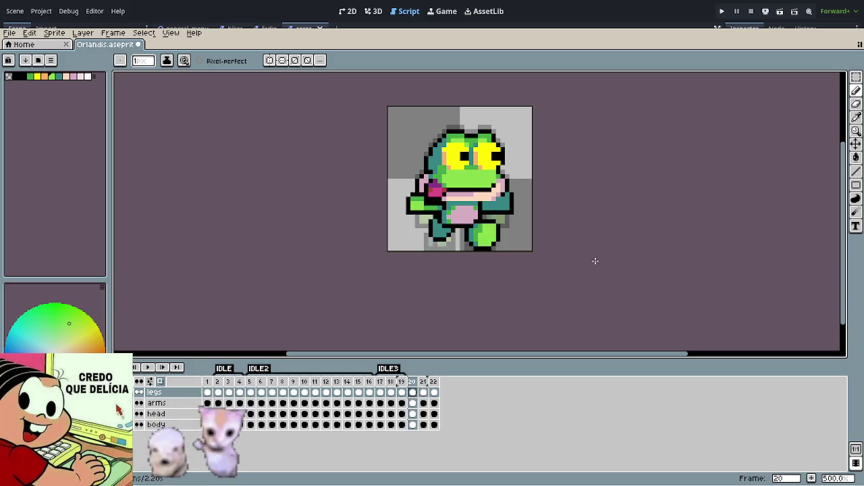
pyautogui.press('.')
pyautogui.press('.')
pyautogui.press(',')
pyautogui.press(',')
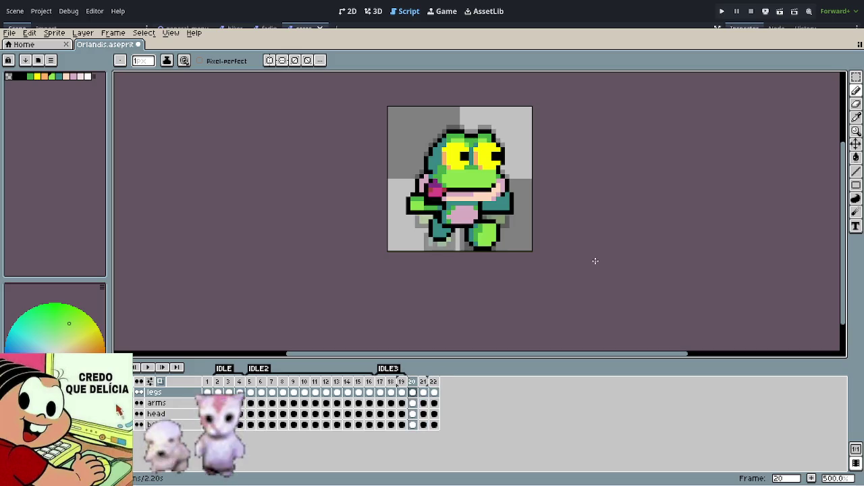
pyautogui.press('.')
pyautogui.press('.')
pyautogui.press(',')
pyautogui.press(',')
pyautogui.press('.')
pyautogui.press('.')
pyautogui.press(',')
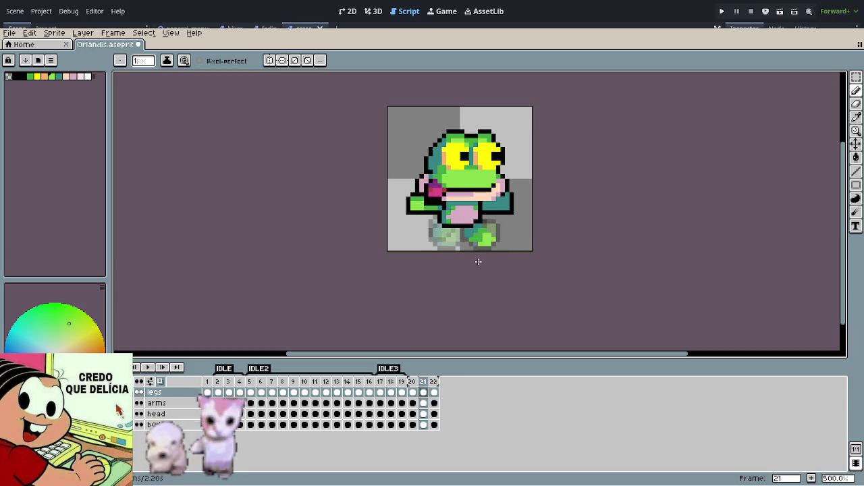
pyautogui.scroll(2, 476, 260)
pyautogui.scroll(2, 462, 254)
pyautogui.press(',')
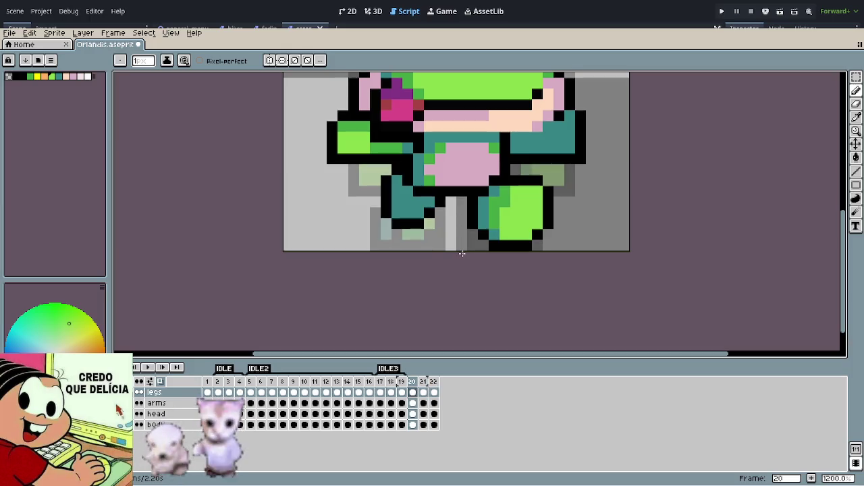
pyautogui.scroll(3, 430, 243)
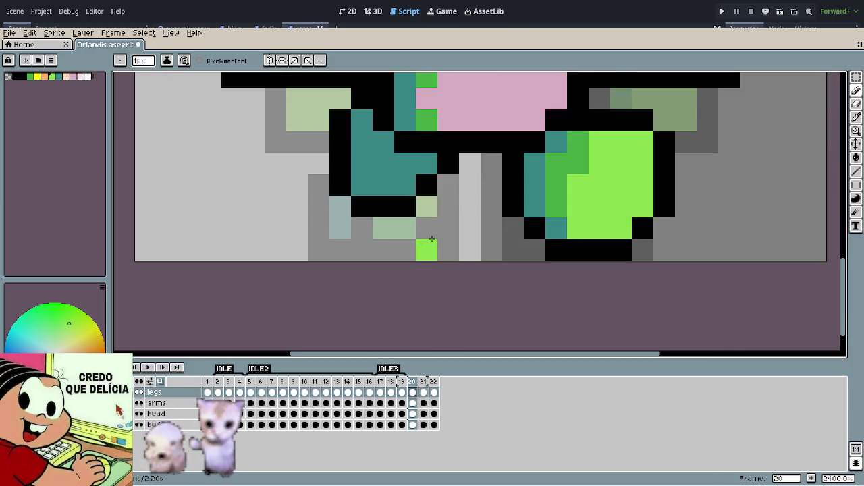
pyautogui.keyDown('alt'); pyautogui.click(385, 168); pyautogui.keyUp('alt')
pyautogui.press('.')
pyautogui.scroll(-4, 436, 250)
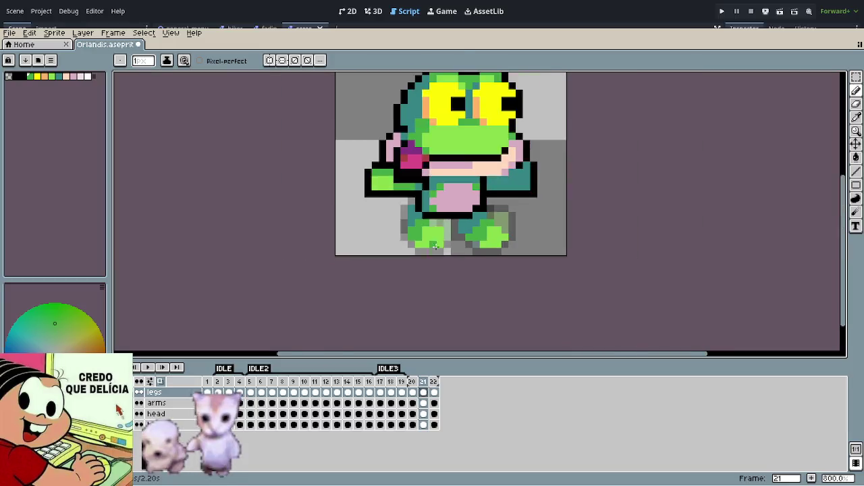
pyautogui.scroll(-2, 435, 250)
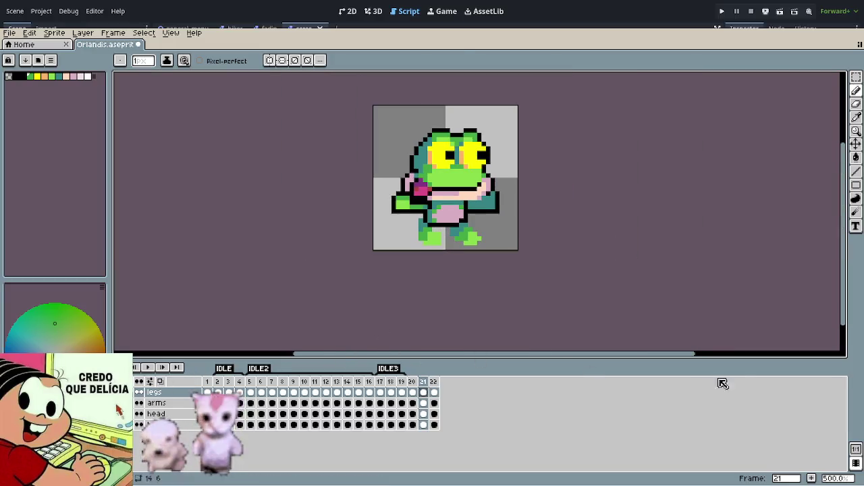
pyautogui.moveTo(412, 382); pyautogui.dragTo(433, 381)
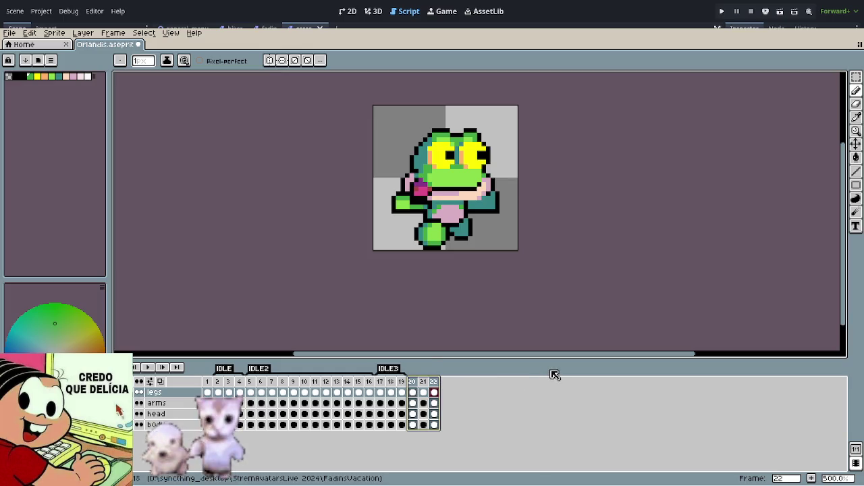
# Step: Play the run animation preview and bring the whole sprite into view
pyautogui.press('Return')
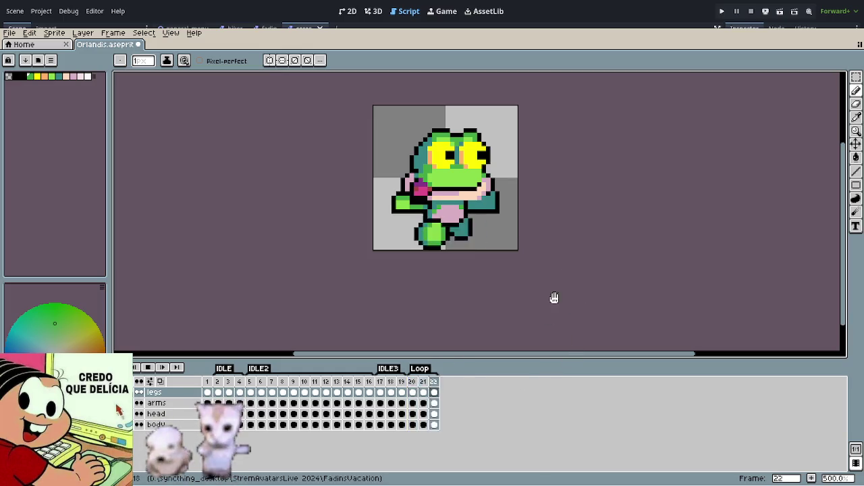
pyautogui.scroll(-1, 539, 208)
pyautogui.scroll(-2, 539, 208)
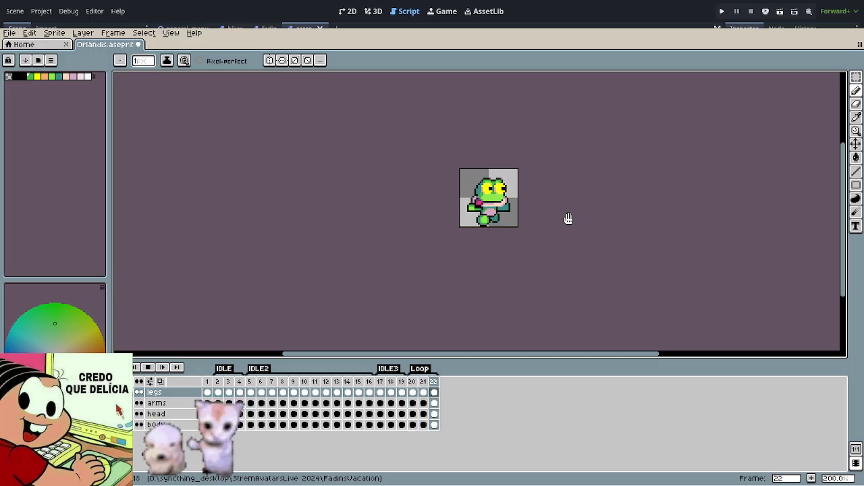
pyautogui.scroll(2, 498, 219)
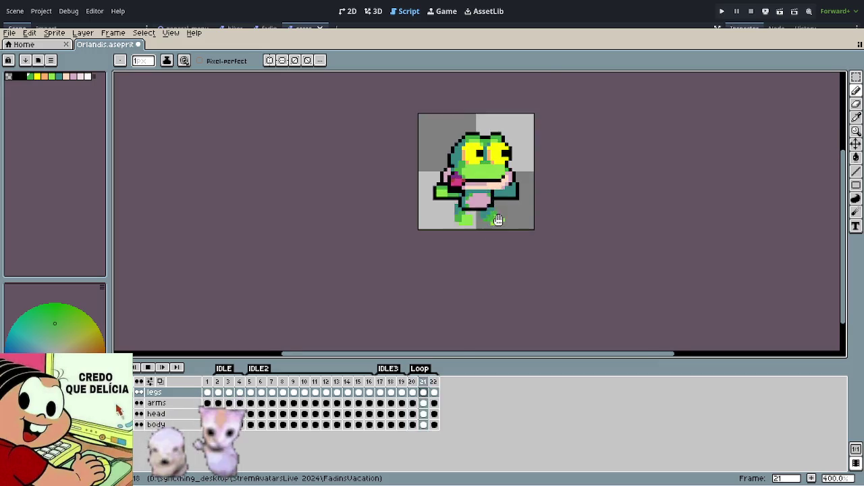
pyautogui.scroll(2, 497, 223)
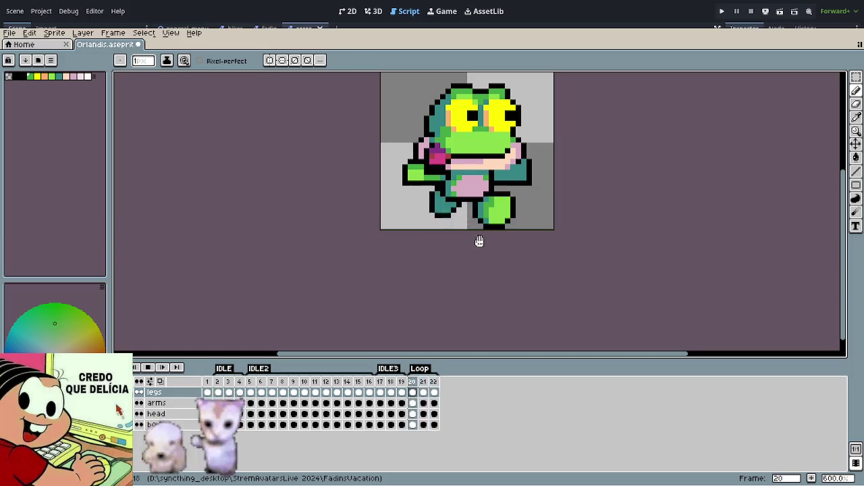
pyautogui.scroll(2, 442, 211)
pyautogui.moveTo(441, 211); pyautogui.dragTo(419, 277)
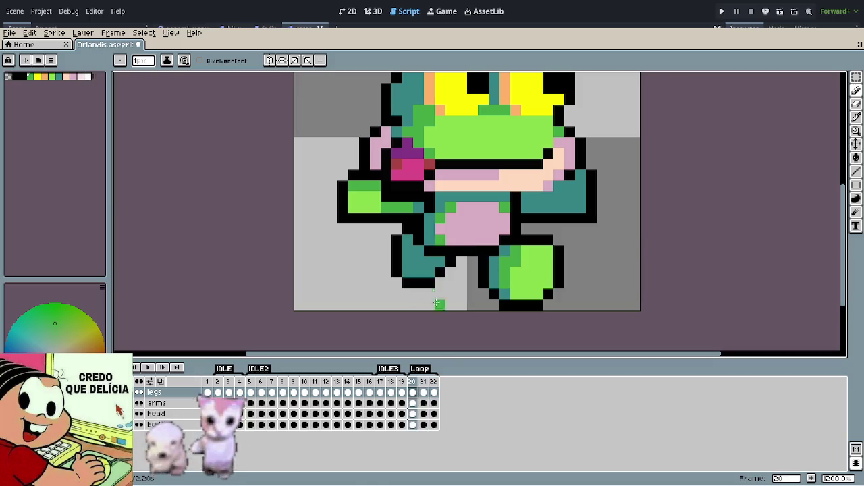
# Step: Rename the Loop tag over frames 20–22 to RUN in Tag Properties
pyautogui.doubleClick(424, 368)
pyautogui.write('RUN')
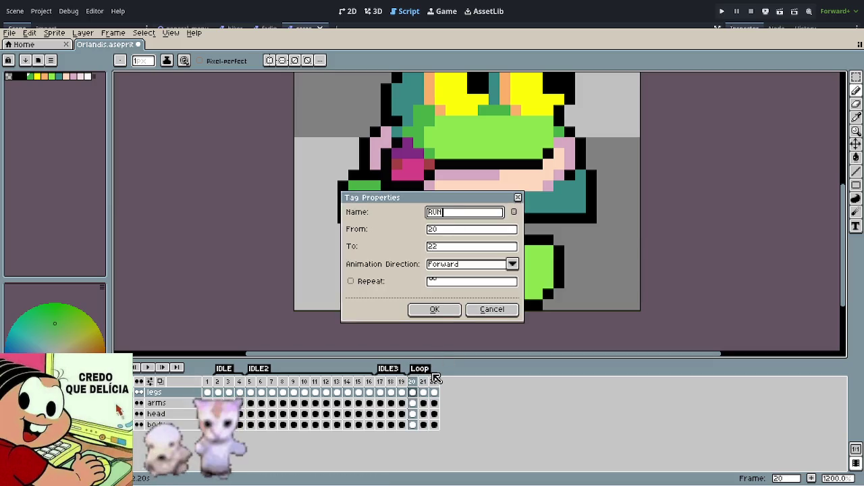
pyautogui.press('Return')
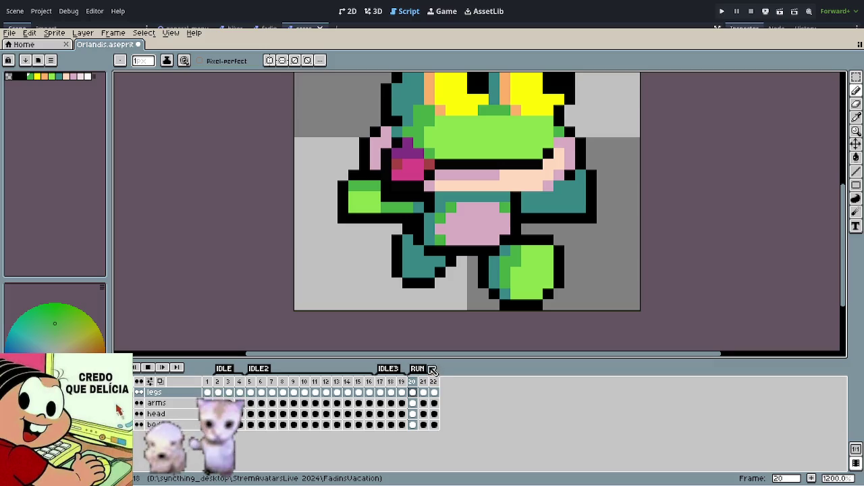
pyautogui.scroll(-2, 585, 315)
pyautogui.scroll(-1, 435, 253)
pyautogui.hscroll(2, 435, 252)
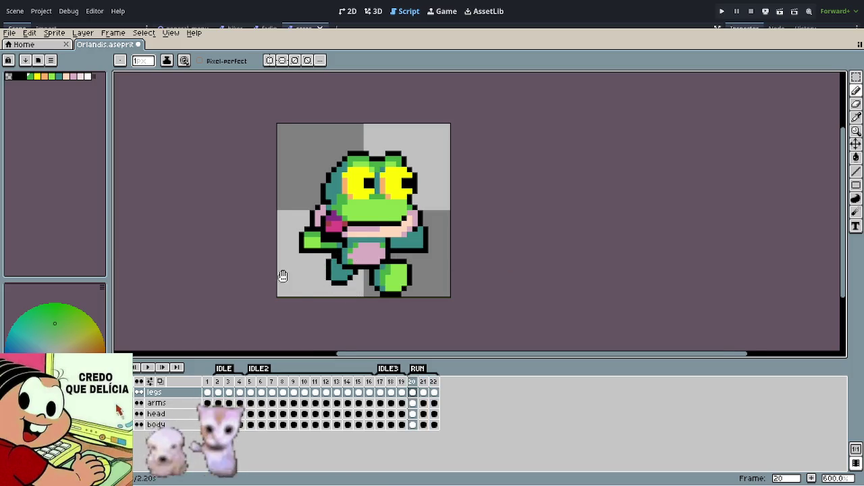
pyautogui.hscroll(-1, 315, 284)
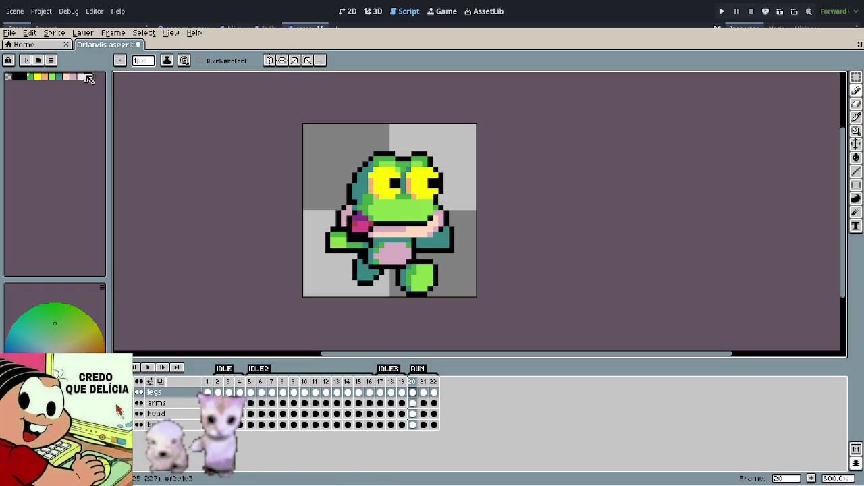
pyautogui.scroll(3, 354, 278)
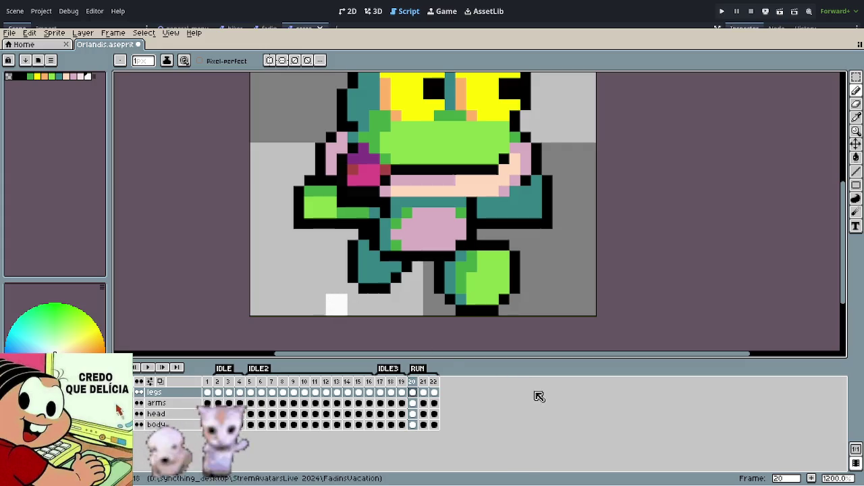
# Step: On frame 21, paint a small white dust mark near the feet with a 3-pixel brush
pyautogui.click(424, 393)
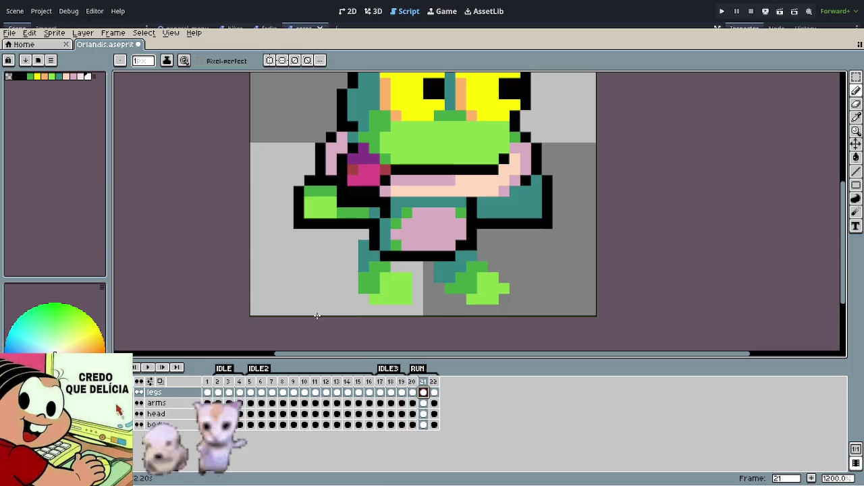
pyautogui.click(160, 381)
pyautogui.moveTo(288, 276); pyautogui.dragTo(290, 275)
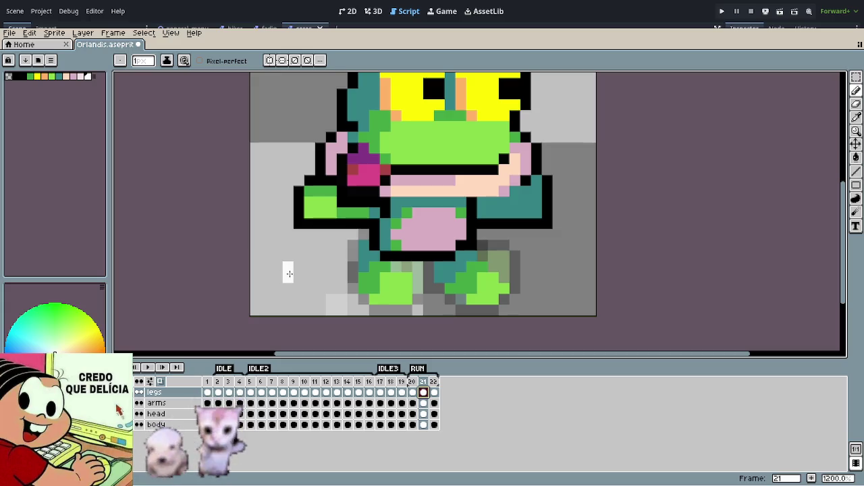
pyautogui.press('+')
pyautogui.press('+')
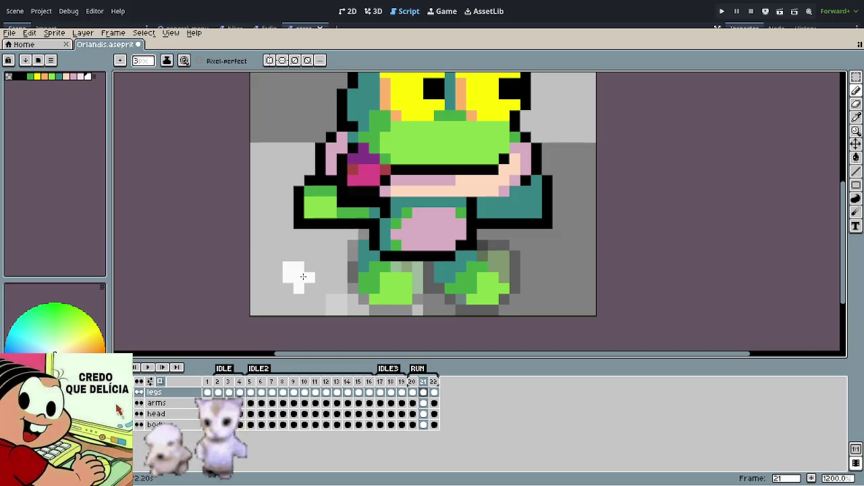
pyautogui.press('e')
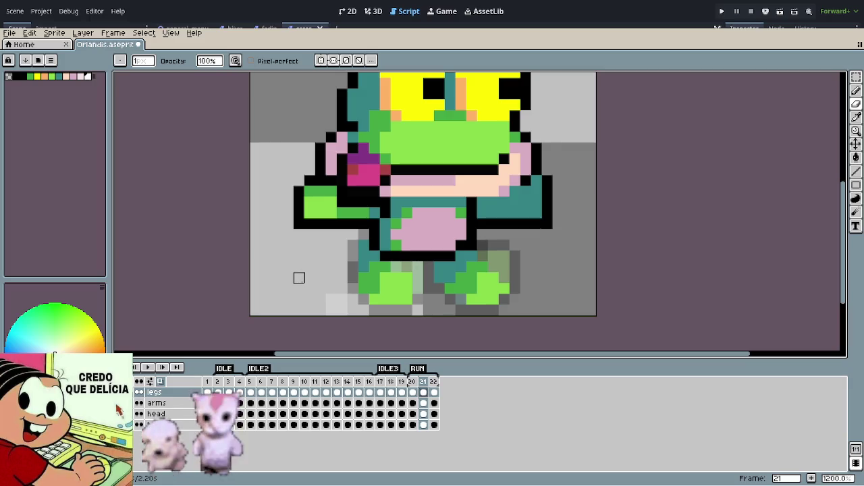
pyautogui.press('b')
pyautogui.press('+')
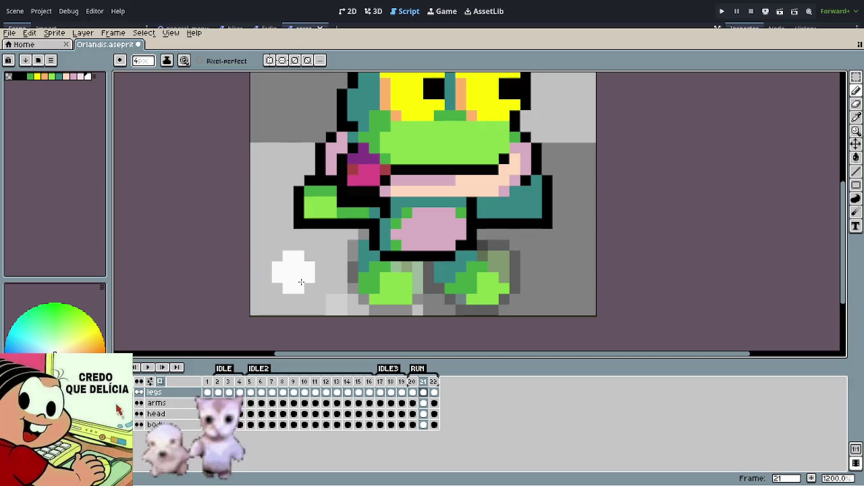
pyautogui.press('-')
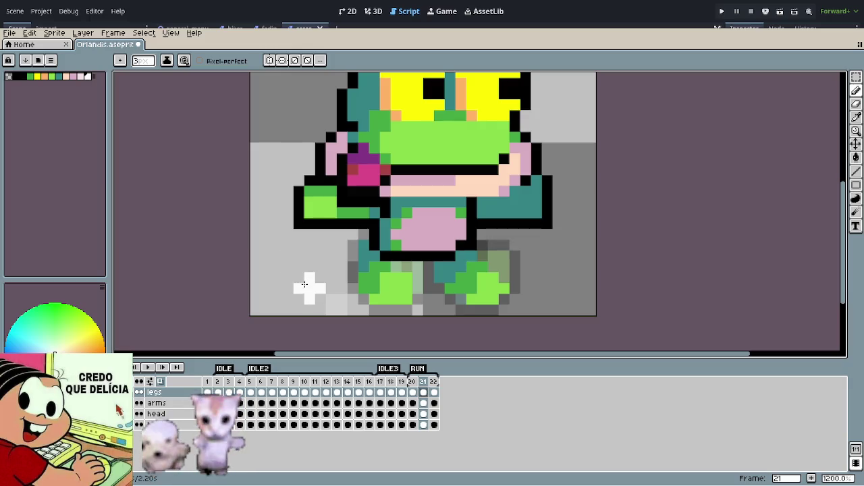
# Step: Go to frame 22 with a 4-pixel brush, hide onion skinning, and preview the run animation
pyautogui.click(434, 393)
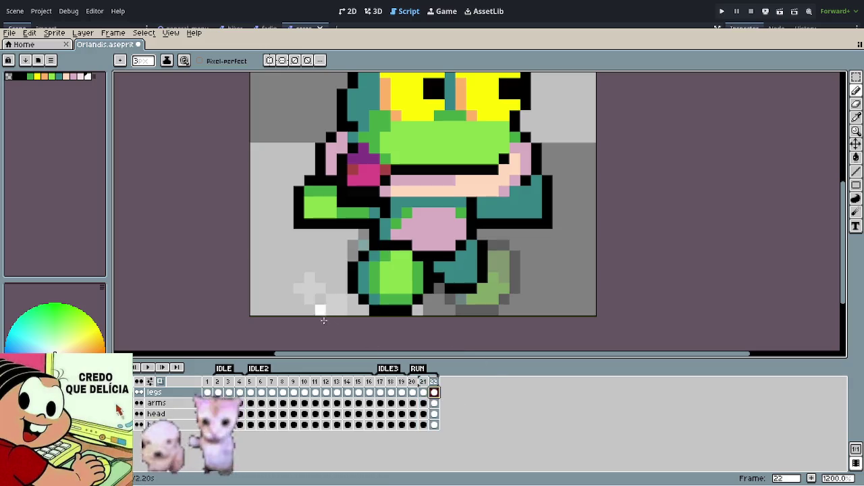
pyautogui.press('+')
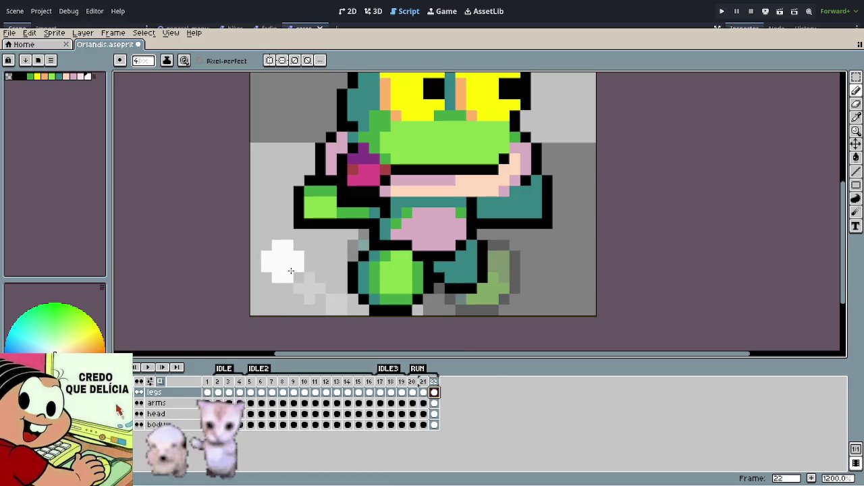
pyautogui.click(160, 382)
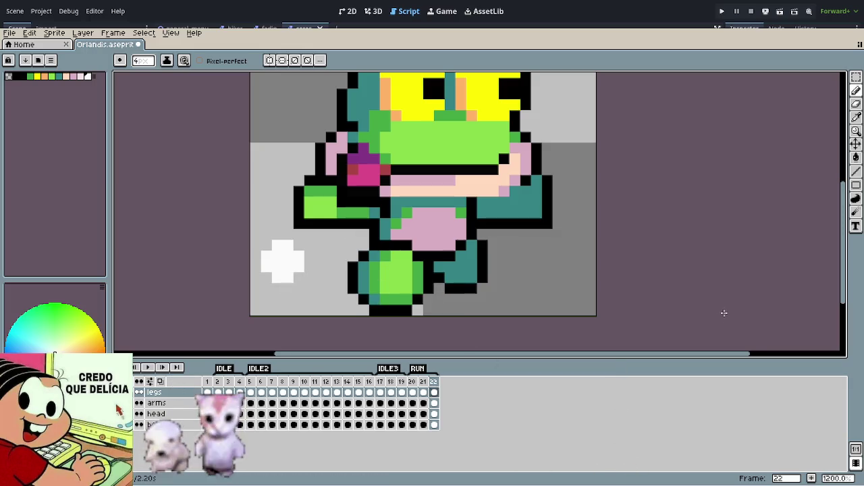
pyautogui.press('Return')
pyautogui.scroll(-5, 687, 260)
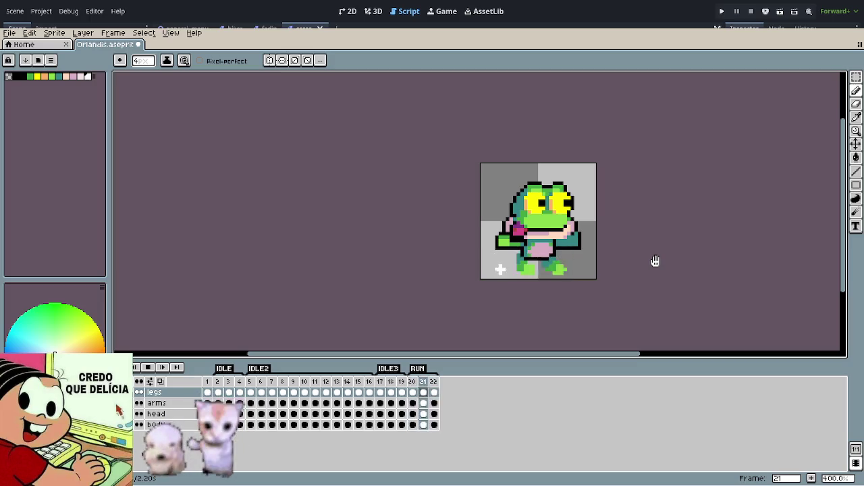
pyautogui.scroll(3, 559, 270)
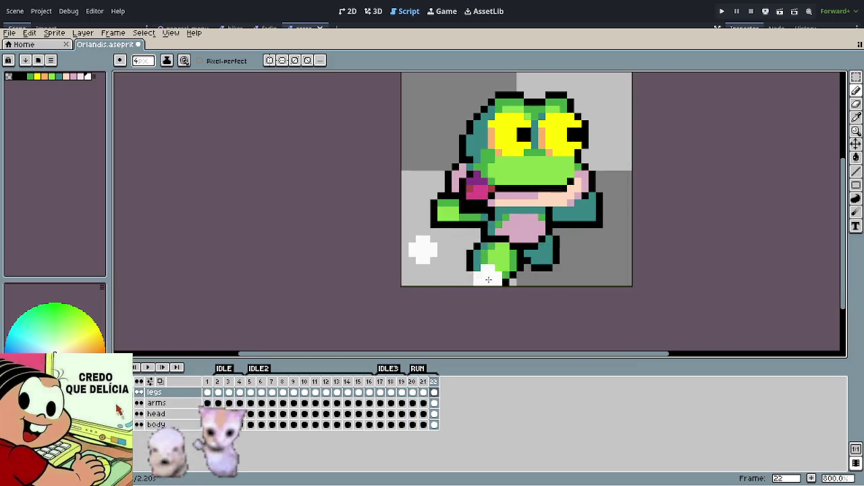
pyautogui.scroll(2, 495, 278)
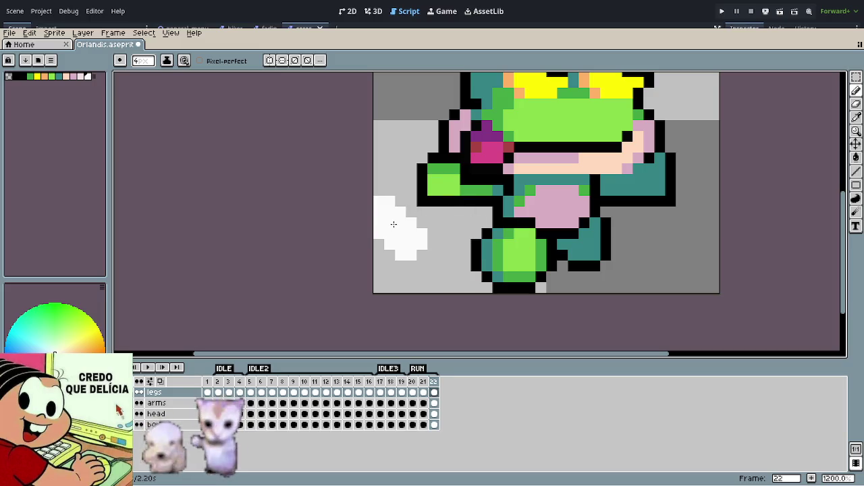
# Step: Paint a single white dust pixel at the left on frame 21, then return to frame 20
pyautogui.press('-')
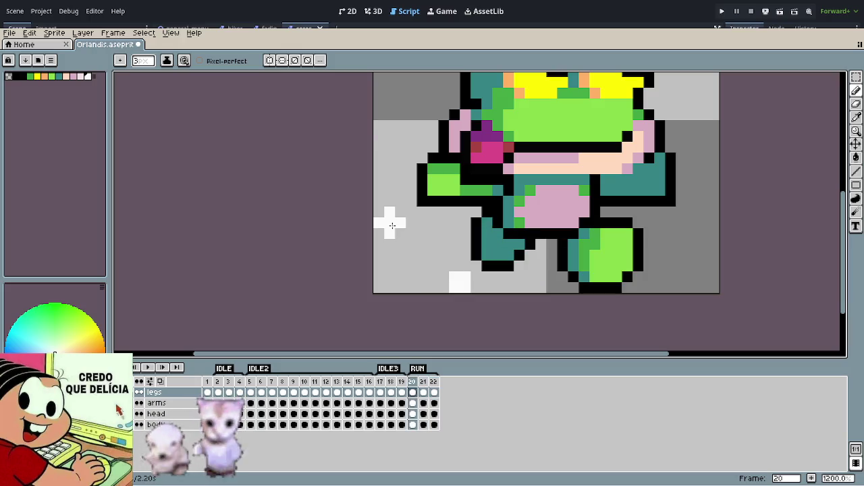
pyautogui.press('.')
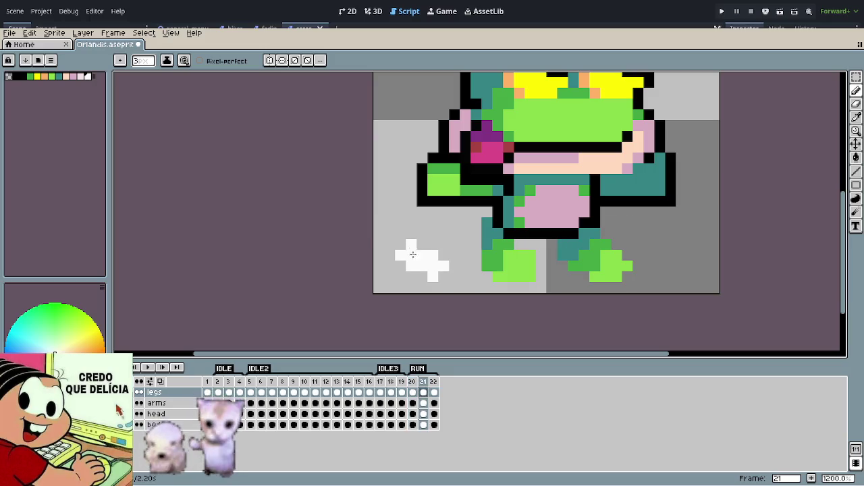
pyautogui.press('-')
pyautogui.press('-')
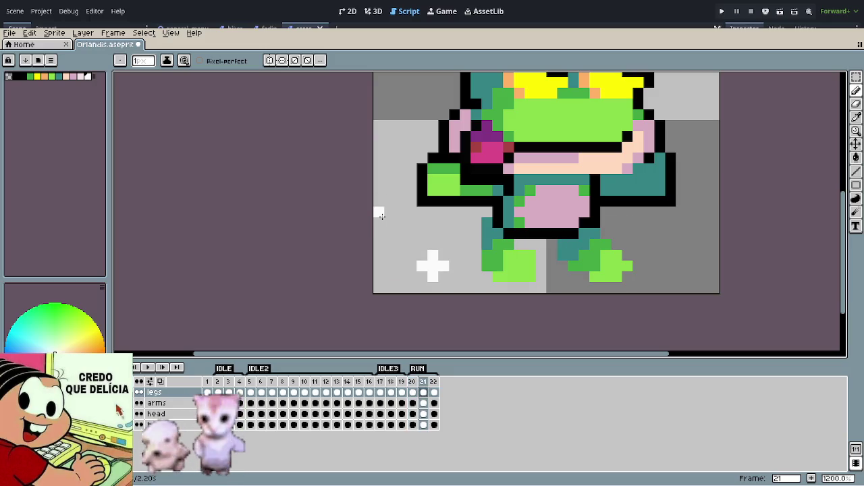
pyautogui.click(379, 213)
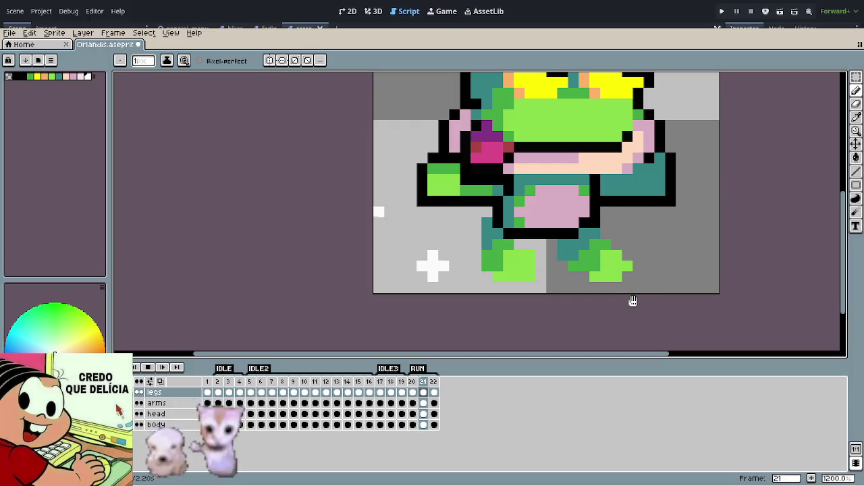
pyautogui.press(',')
pyautogui.scroll(-3, 631, 303)
pyautogui.scroll(-4, 633, 271)
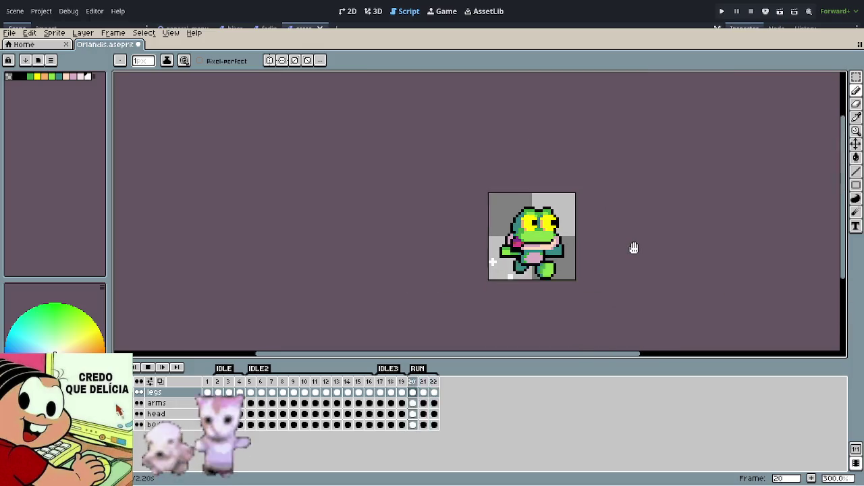
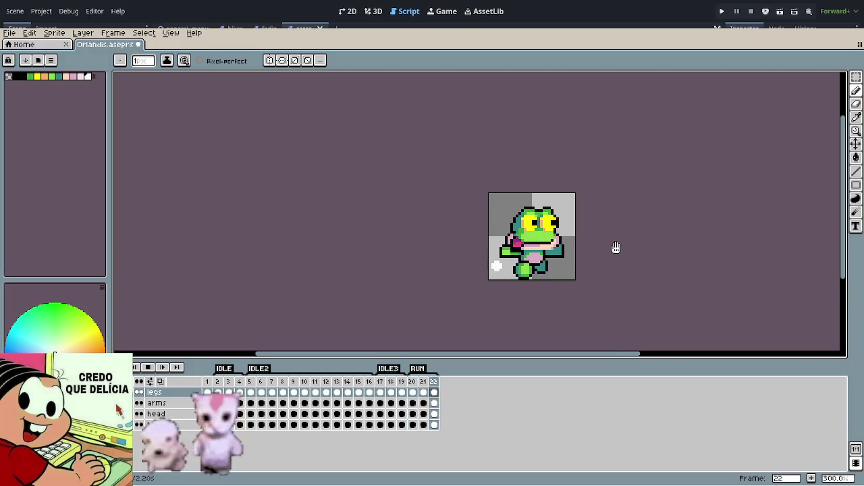
# Step: Play the frog's 22-frame IDLE, IDLE2, IDLE3 and RUN animation, then stop it at frame 1
pyautogui.scroll(2, 547, 276)
pyautogui.scroll(1, 564, 270)
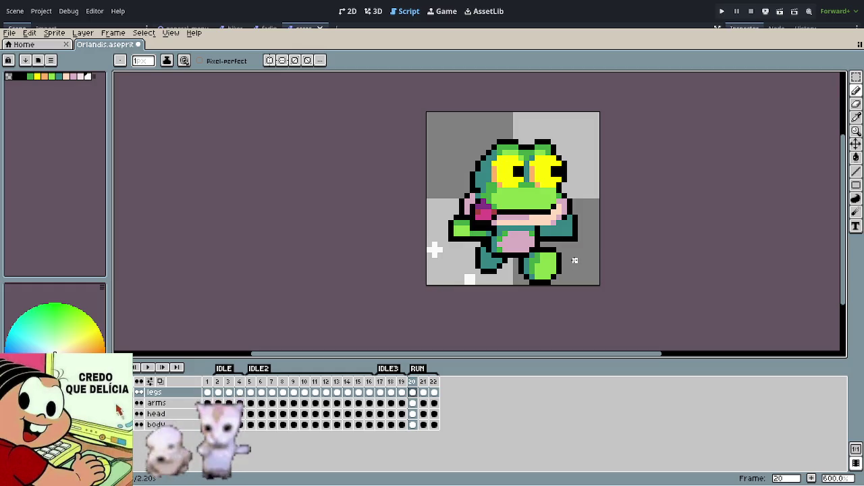
pyautogui.hscroll(-3, 581, 261)
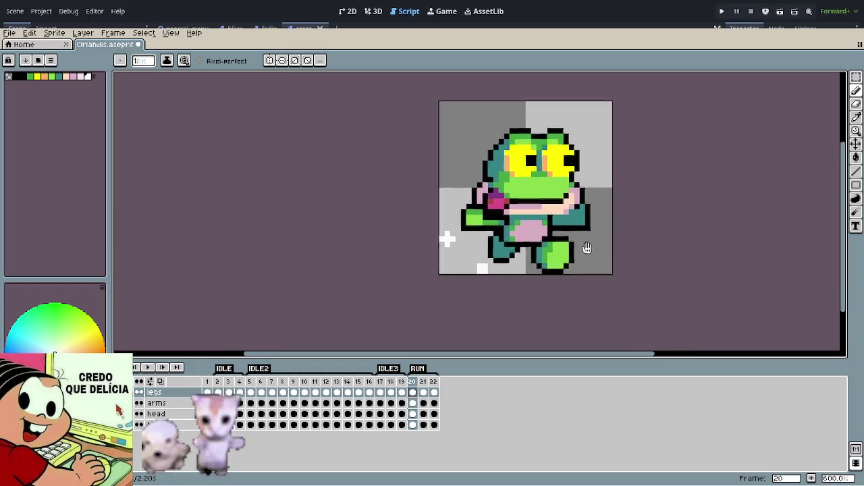
pyautogui.moveTo(590, 262); pyautogui.dragTo(544, 220)
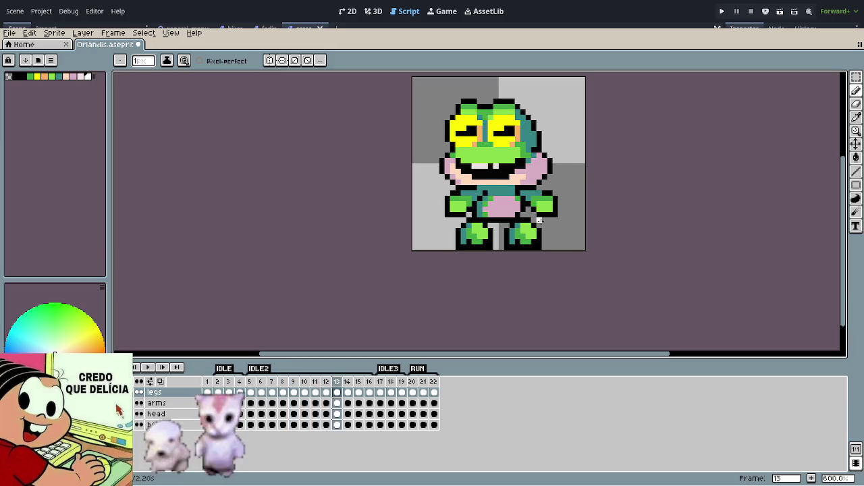
pyautogui.press('Return')
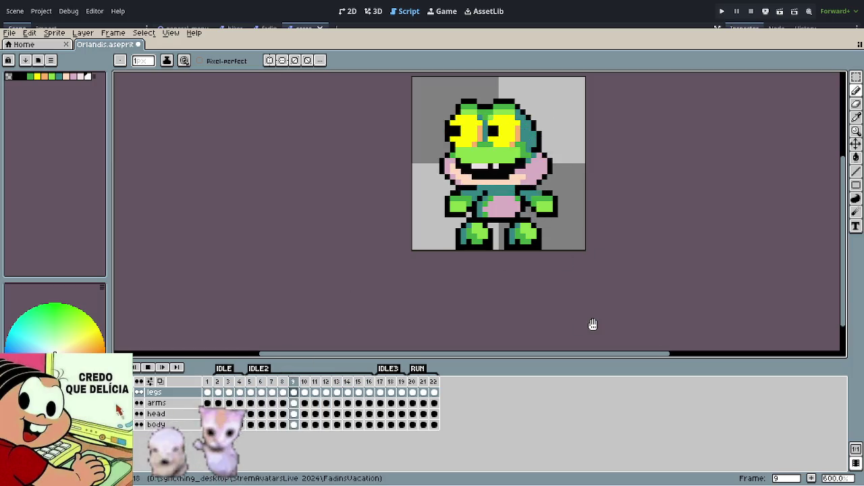
pyautogui.moveTo(599, 299)
pyautogui.mouseDown()
pyautogui.moveTo(565, 323)
pyautogui.moveTo(586, 317)
pyautogui.mouseUp()
pyautogui.scroll(-1, 596, 301)
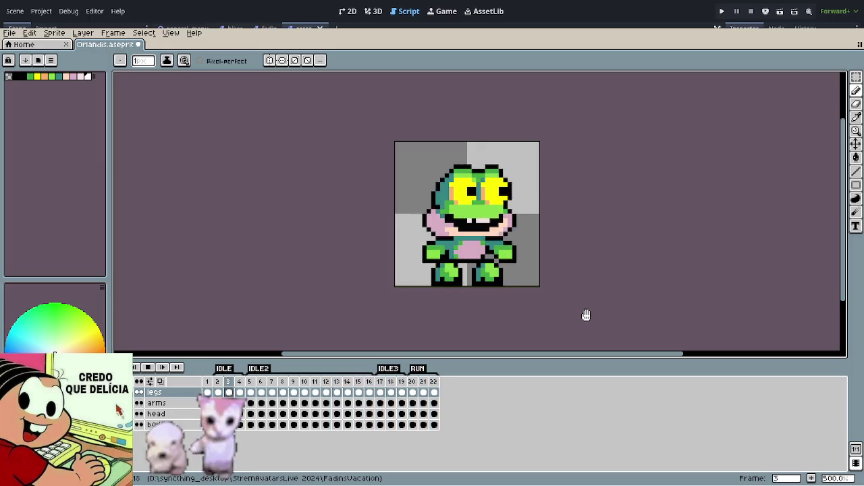
pyautogui.scroll(-1, 586, 315)
pyautogui.scroll(-1, 586, 315)
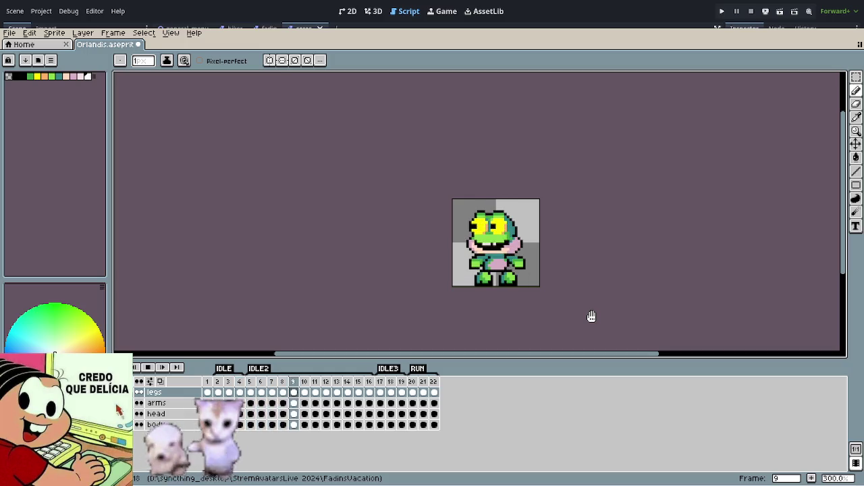
pyautogui.press('Return')
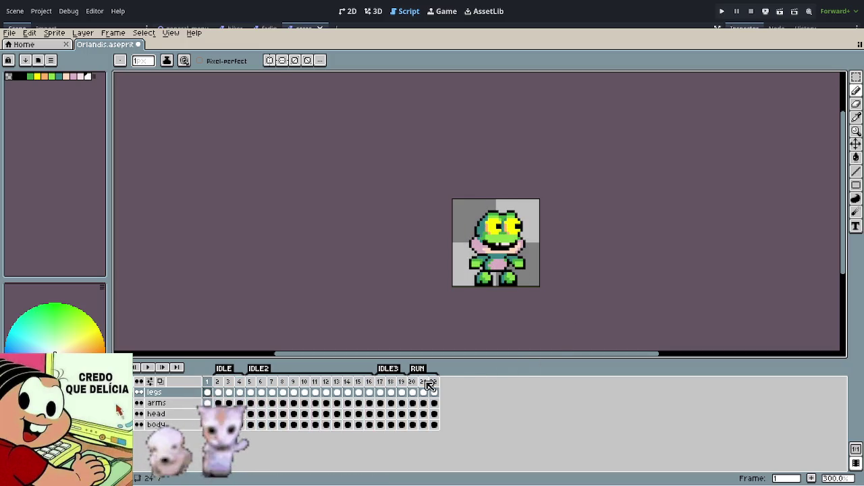
# Step: Nudge the whole frog up one pixel in RUN frame 21 and play to check
pyautogui.click(423, 382)
pyautogui.scroll(2, 505, 262)
pyautogui.press('m')
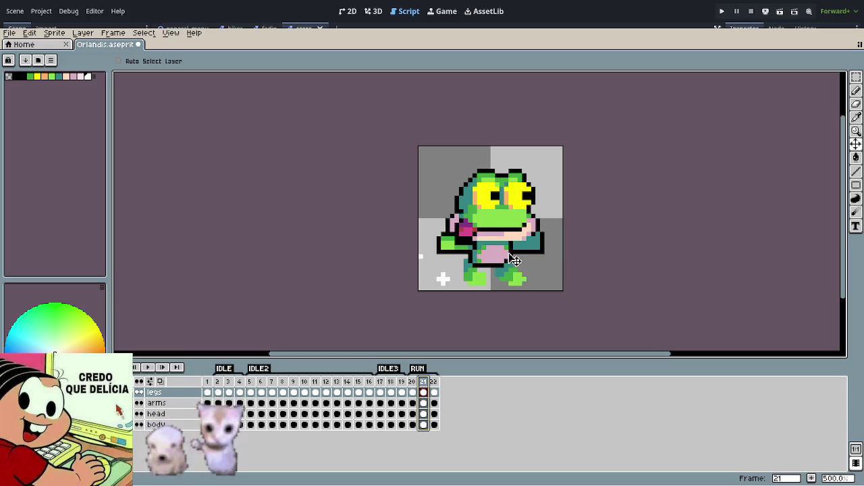
pyautogui.moveTo(513, 259); pyautogui.dragTo(514, 256)
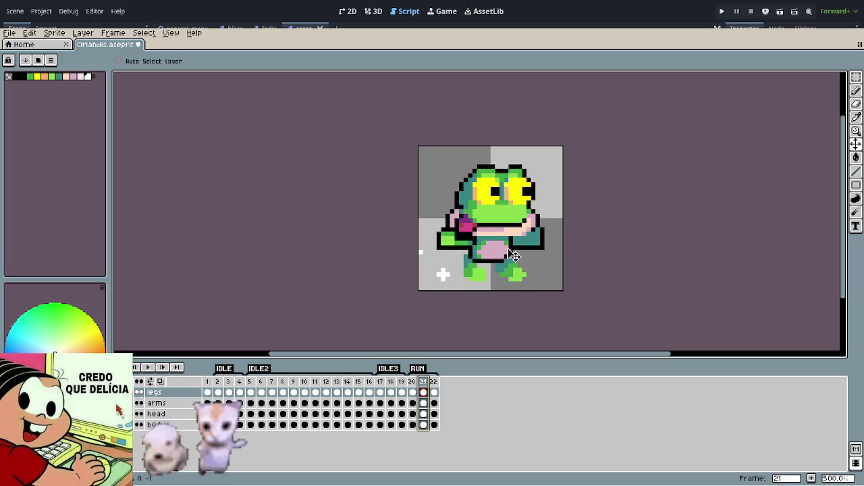
pyautogui.press('Return')
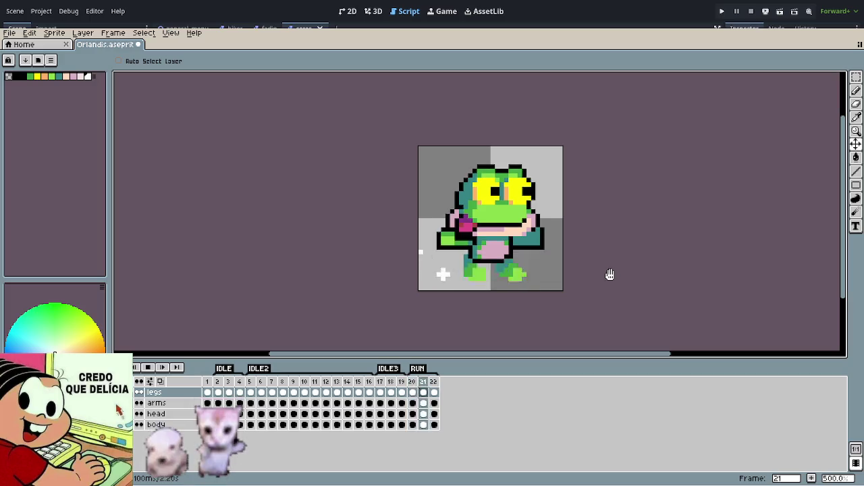
pyautogui.scroll(3, 506, 274)
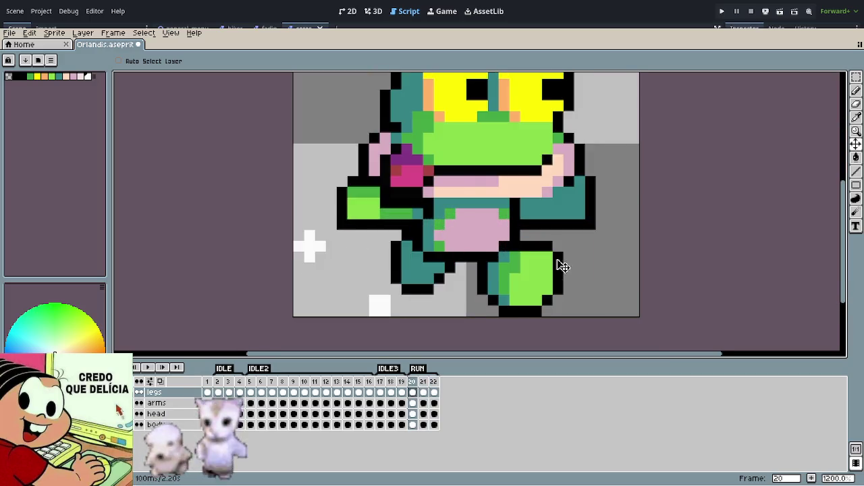
pyautogui.scroll(-3, 513, 273)
# Step: In frame 22, move the arms, head and body cels down one pixel
pyautogui.press('Right')
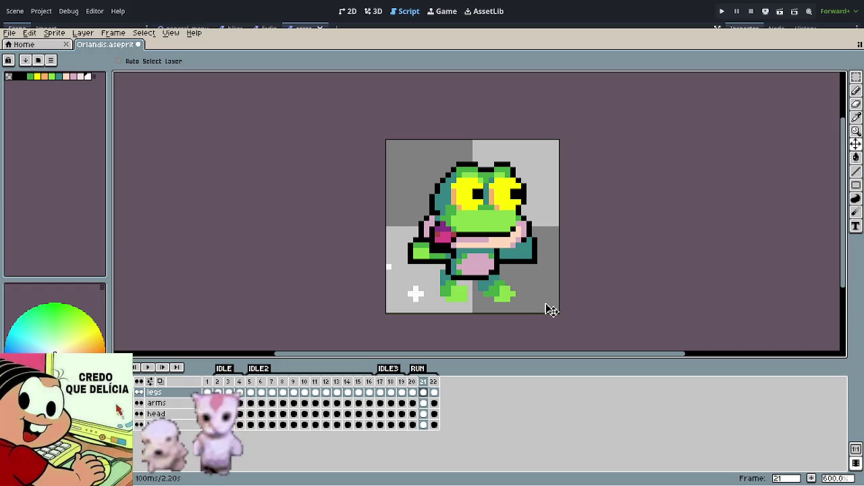
pyautogui.press('Right')
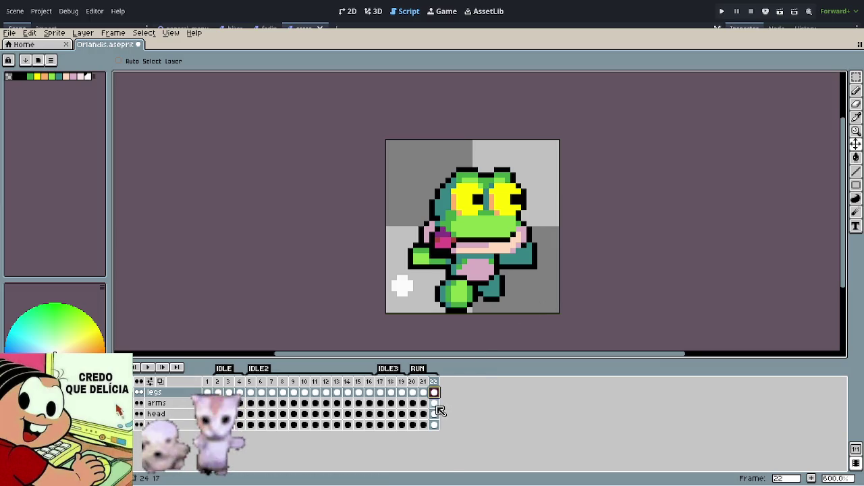
pyautogui.click(435, 405)
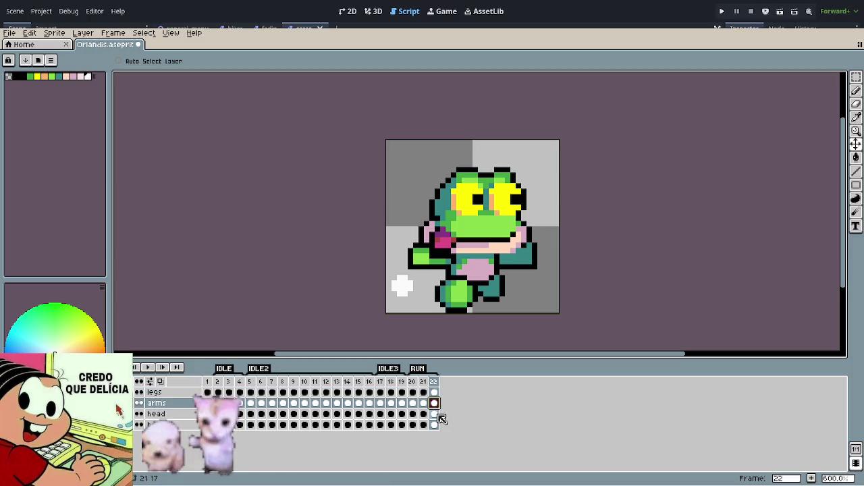
pyautogui.keyDown('shift'); pyautogui.click(435, 414); pyautogui.keyUp('shift')
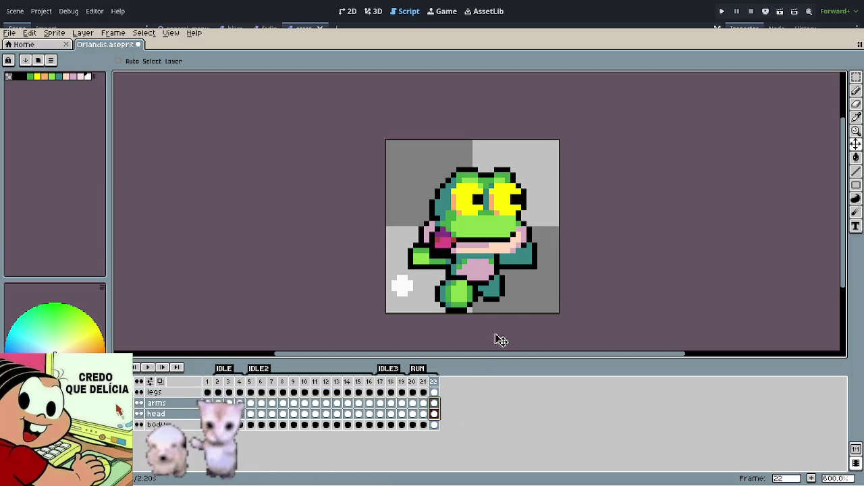
pyautogui.keyDown('shift'); pyautogui.click(435, 425); pyautogui.keyUp('shift')
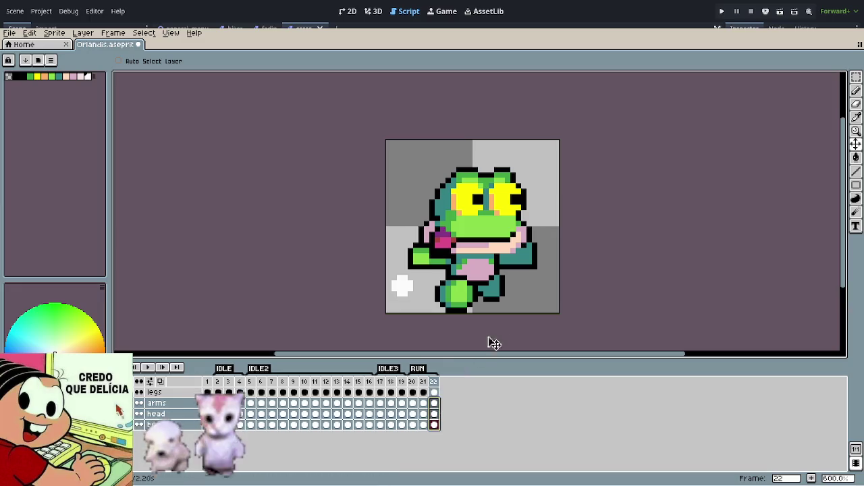
pyautogui.press('Down')
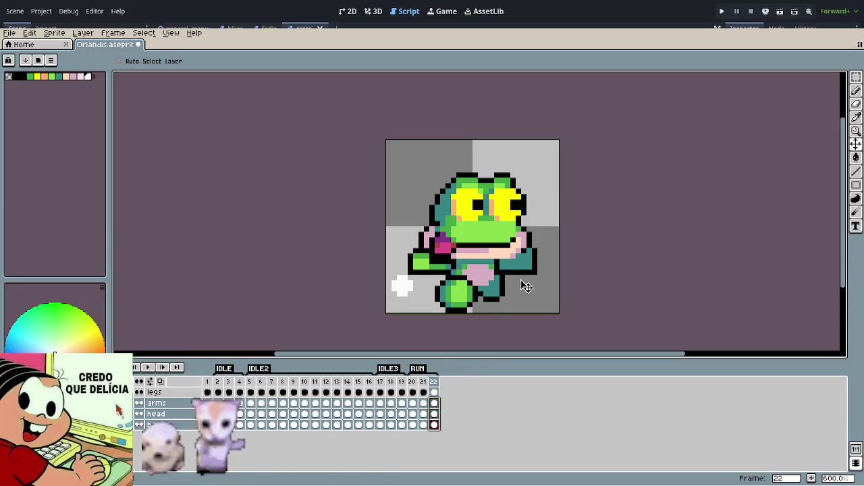
pyautogui.press('Up')
pyautogui.press('Down')
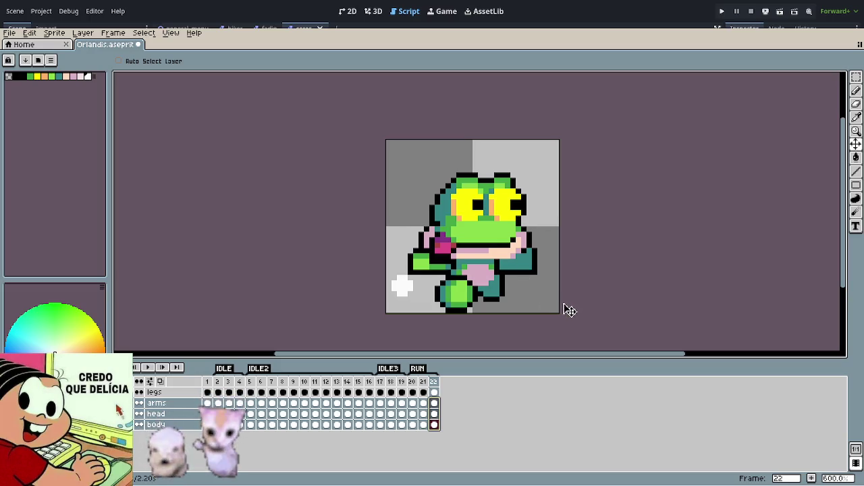
# Step: Step back and forth through RUN frames 20 to 22 to compare the poses
pyautogui.press(',')
pyautogui.press(',')
pyautogui.press('.')
pyautogui.press('.')
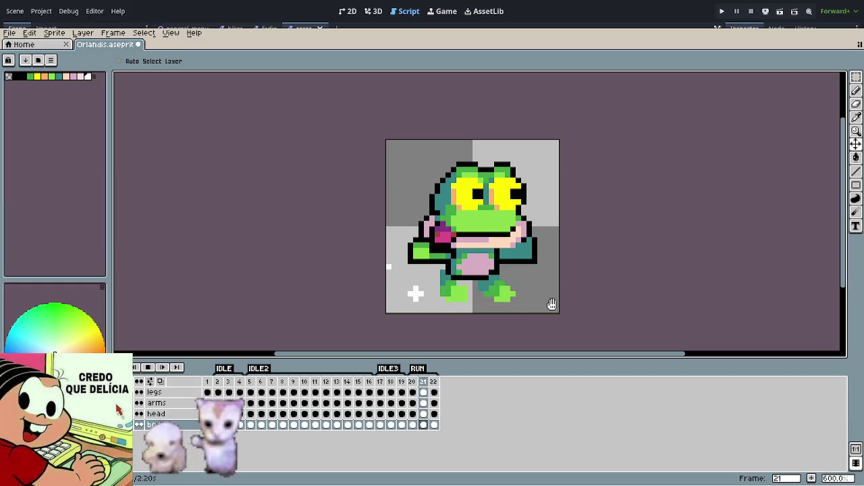
pyautogui.scroll(-2, 555, 304)
pyautogui.scroll(-2, 540, 302)
pyautogui.press(',')
pyautogui.press(',')
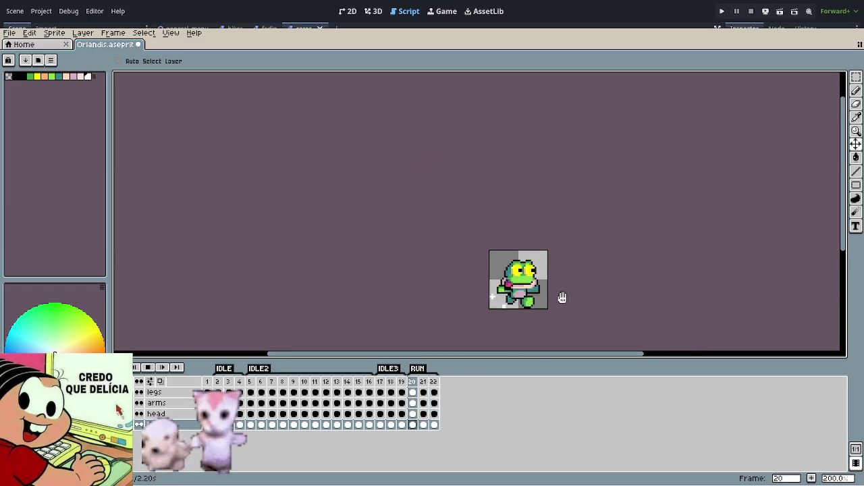
pyautogui.press('.')
pyautogui.scroll(2, 555, 295)
pyautogui.press(',')
pyautogui.scroll(-1, 554, 295)
pyautogui.moveTo(554, 295); pyautogui.dragTo(464, 291)
pyautogui.press('.')
pyautogui.press('.')
pyautogui.scroll(-1, 469, 291)
pyautogui.press(',')
pyautogui.press(',')
pyautogui.press('.')
pyautogui.press('.')
pyautogui.scroll(2, 451, 296)
pyautogui.press(',')
pyautogui.press(',')
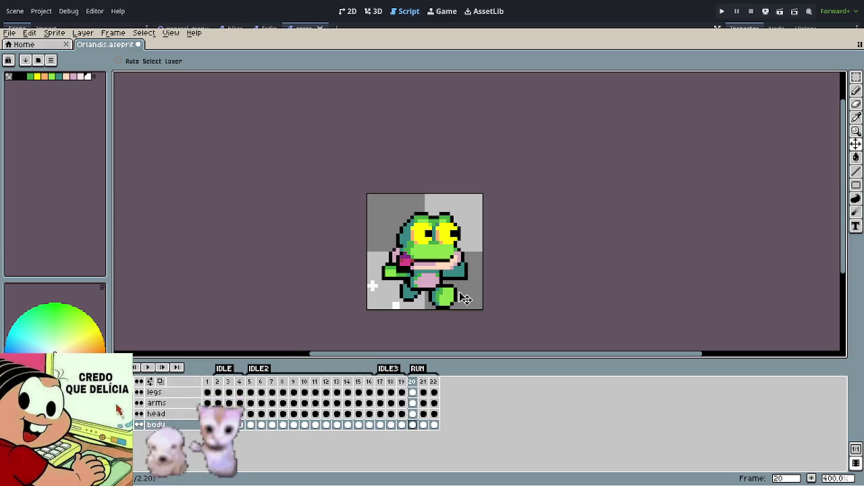
pyautogui.press('.')
pyautogui.press('.')
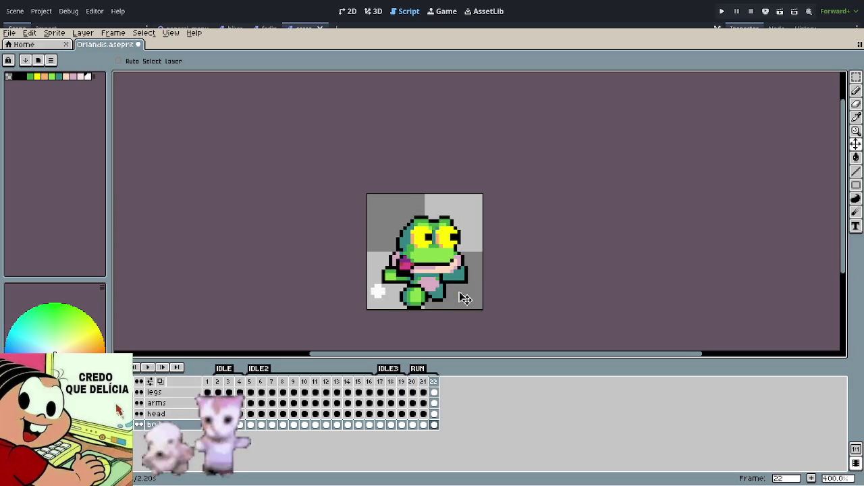
pyautogui.press('.')
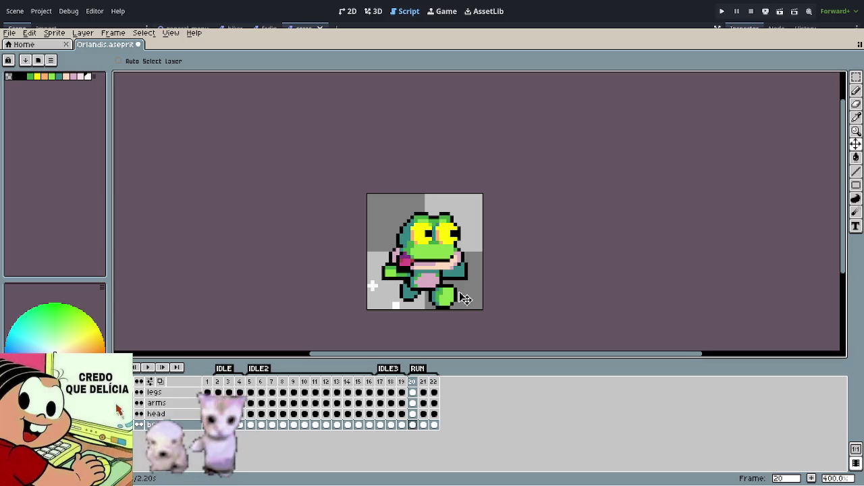
pyautogui.press('.')
pyautogui.press('.')
pyautogui.press(',')
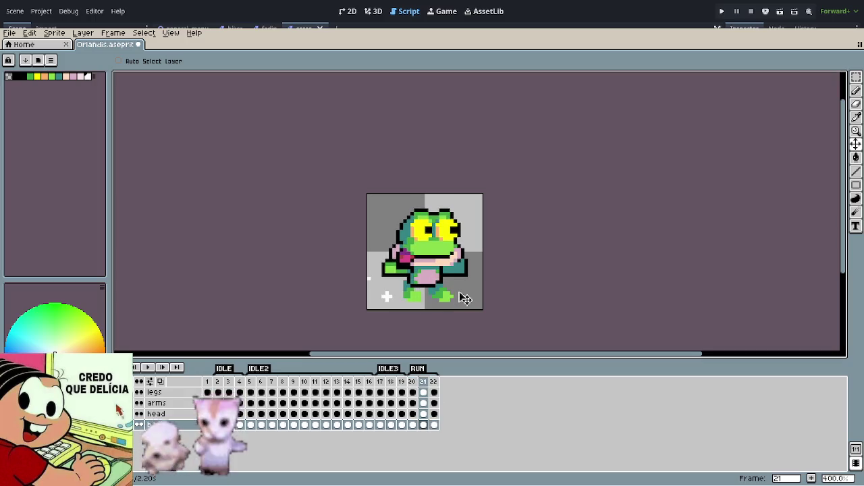
pyautogui.press(',')
pyautogui.press('.')
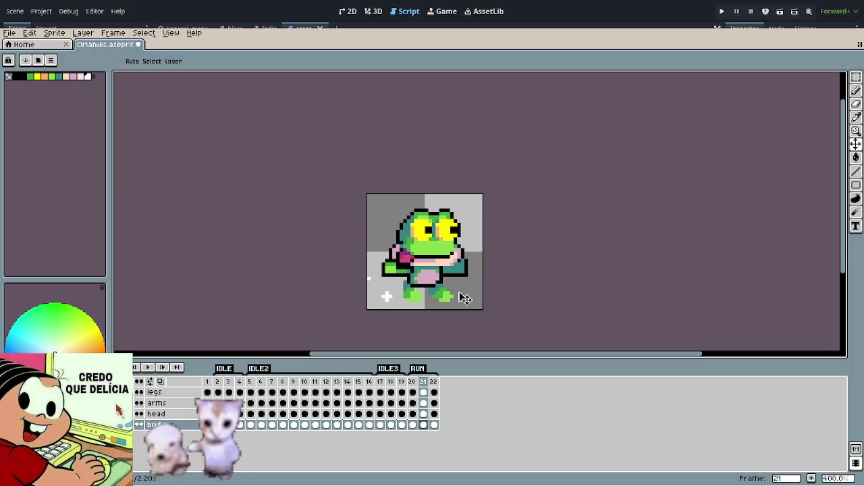
pyautogui.hotkey('alt', 'Up')
pyautogui.hotkey('alt', 'Up')
pyautogui.hotkey('alt', 'Down')
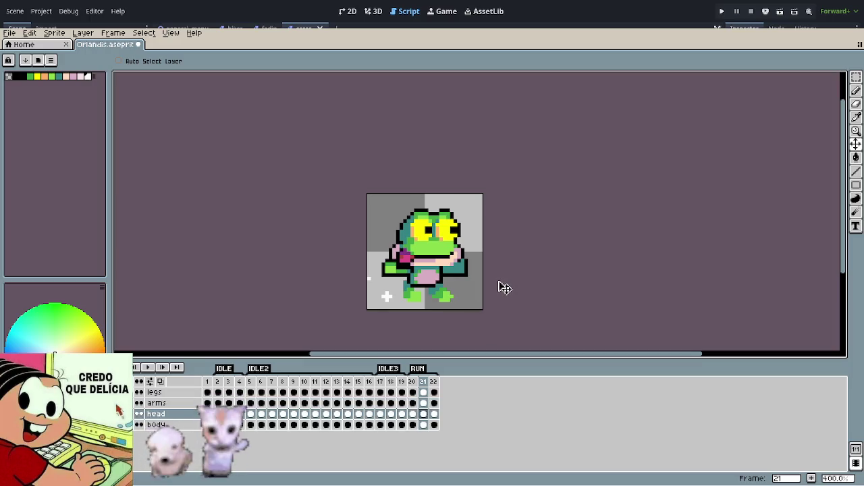
pyautogui.press('Return')
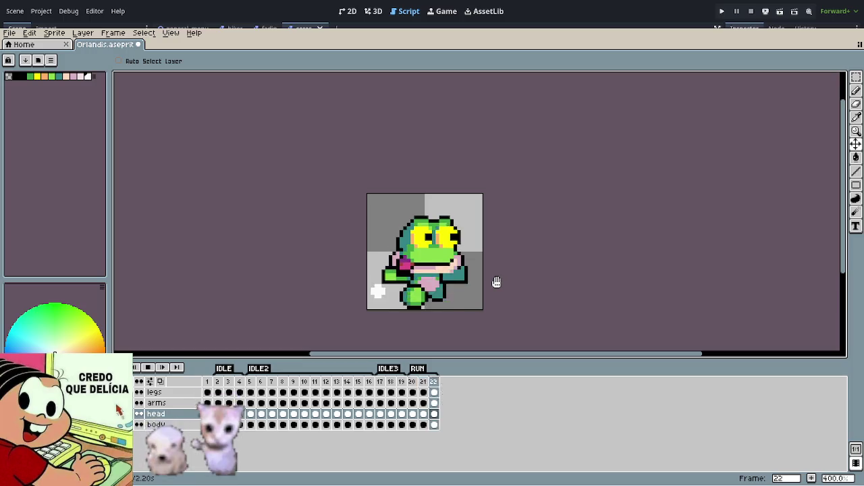
pyautogui.scroll(-1, 497, 282)
pyautogui.scroll(-1, 495, 283)
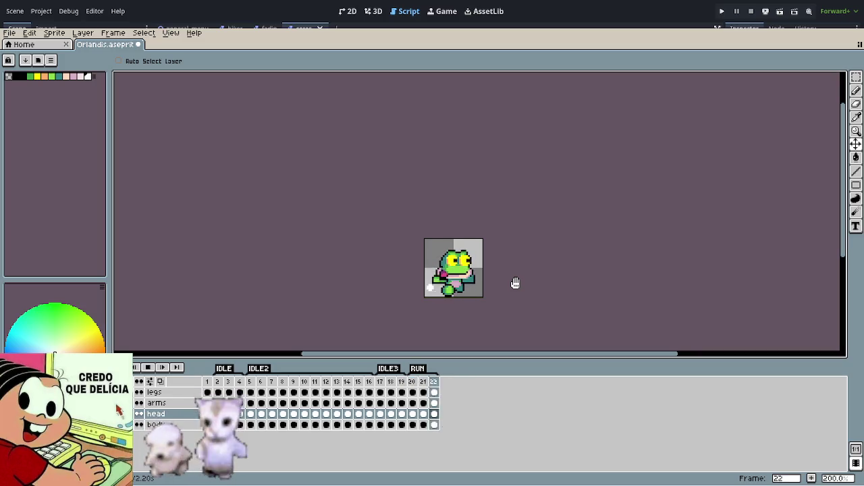
pyautogui.scroll(2, 466, 275)
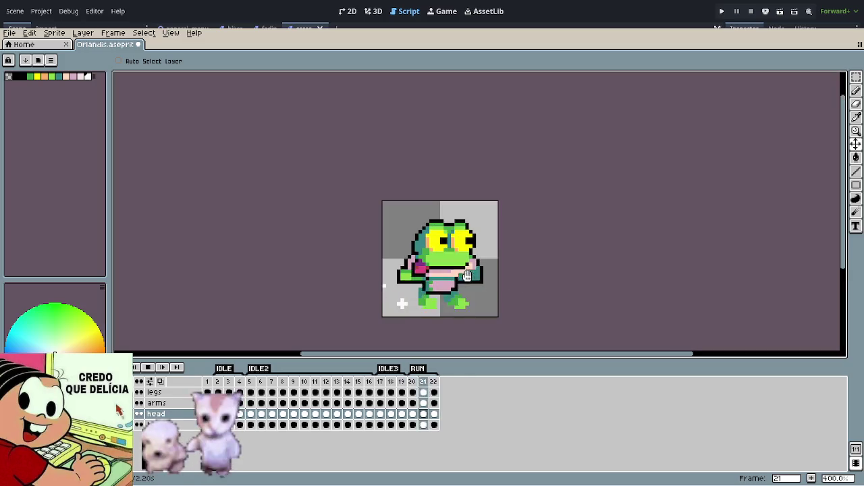
pyautogui.scroll(1, 469, 278)
pyautogui.scroll(1, 486, 290)
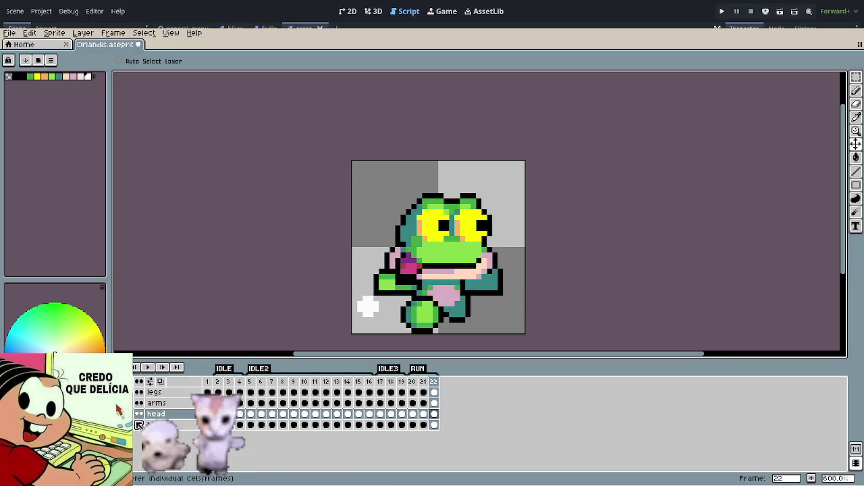
pyautogui.press('Delete')
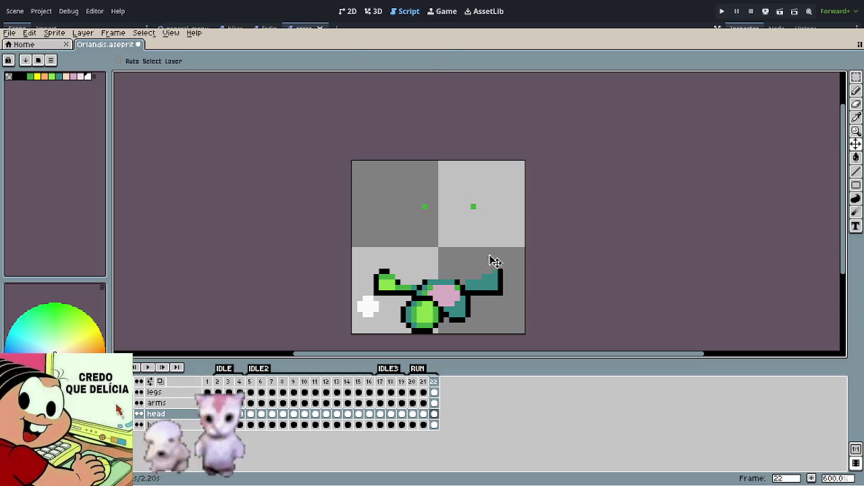
# Step: Trial-shift the frog's head down and right, undo it, and play the RUN animation
pyautogui.press('m')
pyautogui.moveTo(399, 186); pyautogui.dragTo(517, 228)
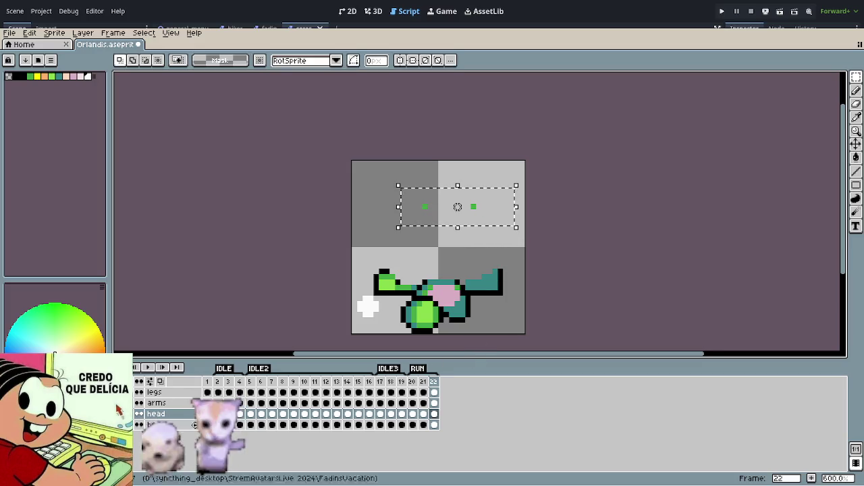
pyautogui.hotkey('ctrl', 'z')
pyautogui.moveTo(457, 207)
pyautogui.mouseDown()
pyautogui.moveTo(483, 214)
pyautogui.moveTo(484, 203)
pyautogui.moveTo(469, 265)
pyautogui.mouseUp()
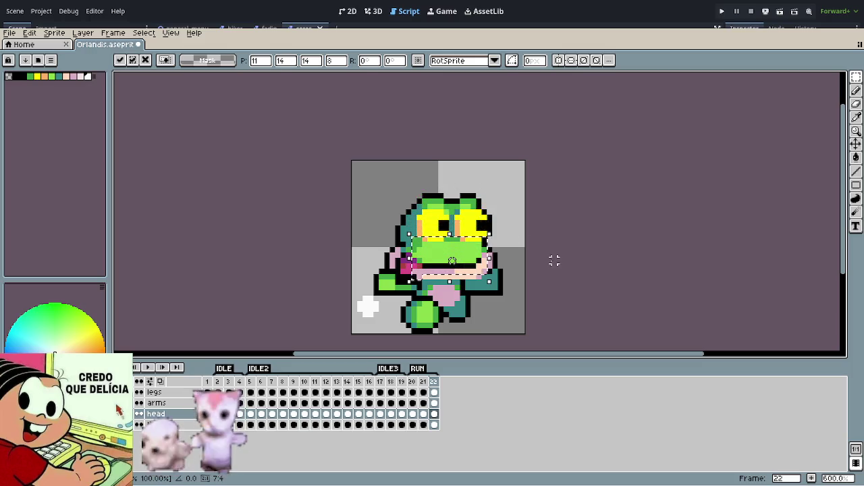
pyautogui.hotkey('ctrl', 'z')
pyautogui.hotkey('ctrl', 'z')
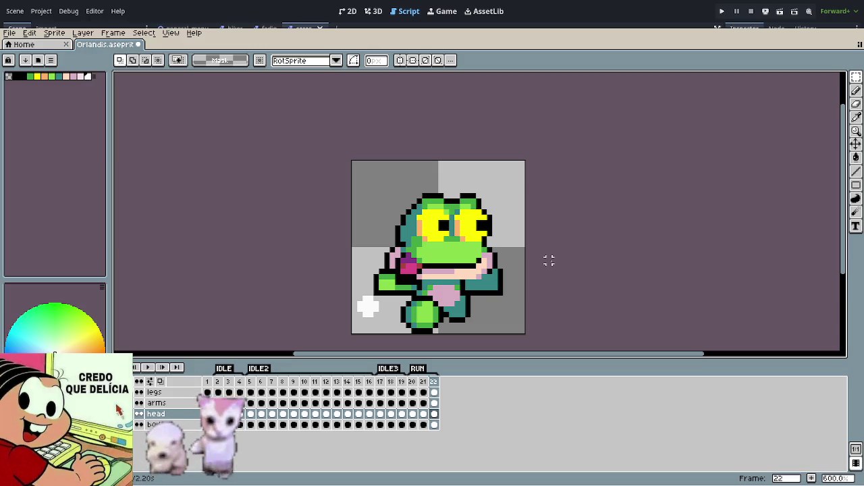
pyautogui.press('Return')
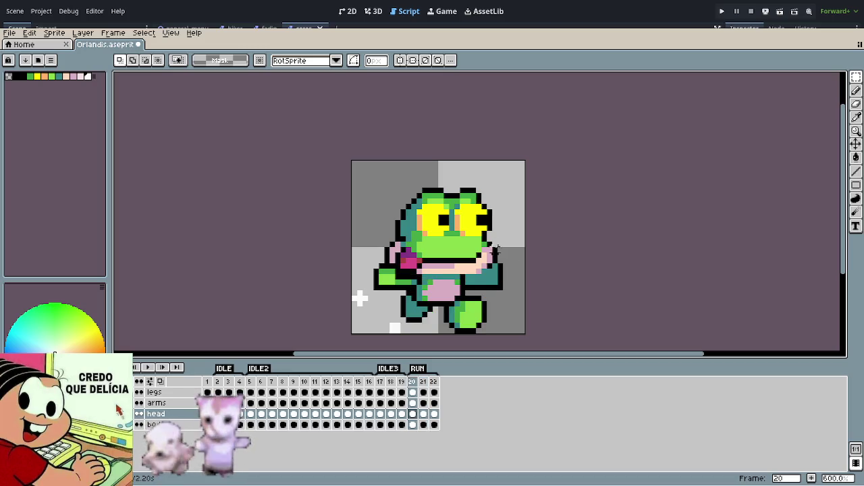
# Step: Erase the frog's head as a trial, undo it, and move to the arms layer
pyautogui.press('b')
pyautogui.press('e')
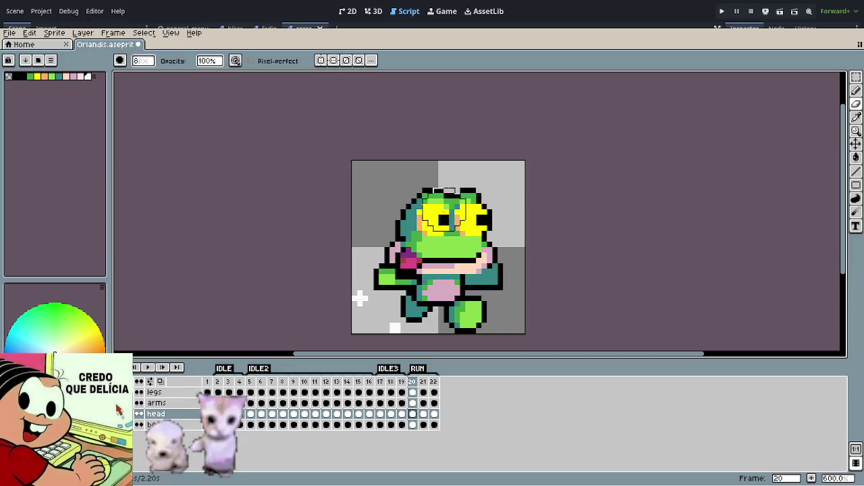
pyautogui.moveTo(412, 195); pyautogui.dragTo(498, 200)
pyautogui.hotkey('ctrl', 'z')
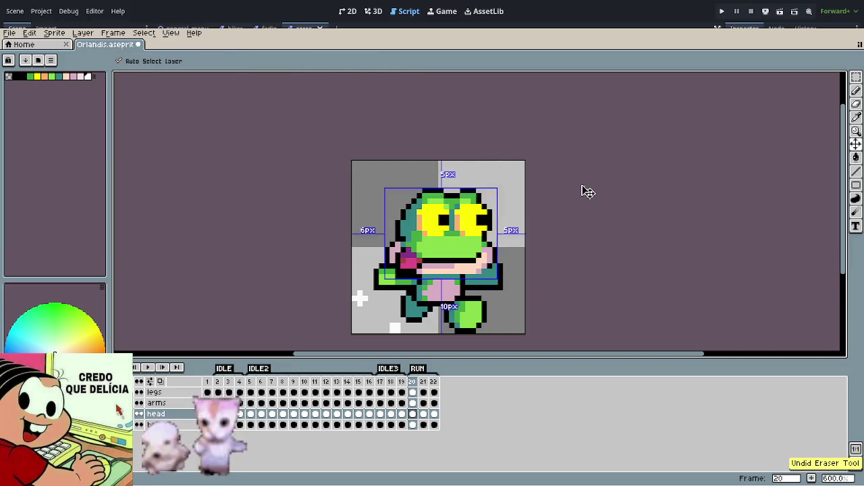
pyautogui.press('Up')
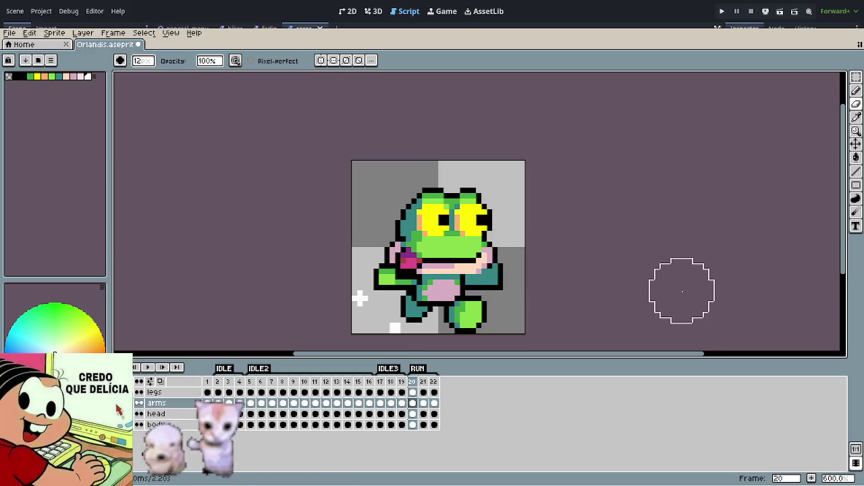
# Step: Play the animation to check the RUN poses
pyautogui.press('Return')
pyautogui.scroll(-1, 564, 222)
pyautogui.scroll(-1, 563, 224)
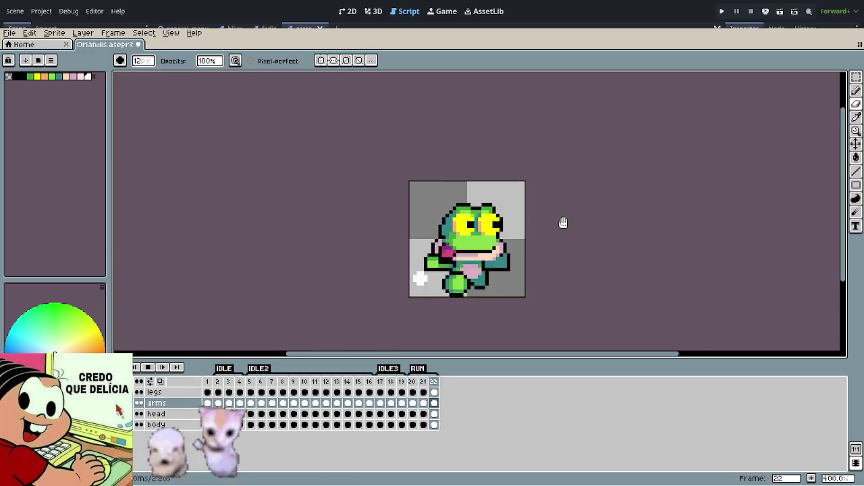
pyautogui.scroll(-1, 560, 220)
pyautogui.scroll(-2, 543, 217)
pyautogui.scroll(1, 543, 217)
pyautogui.scroll(4, 531, 221)
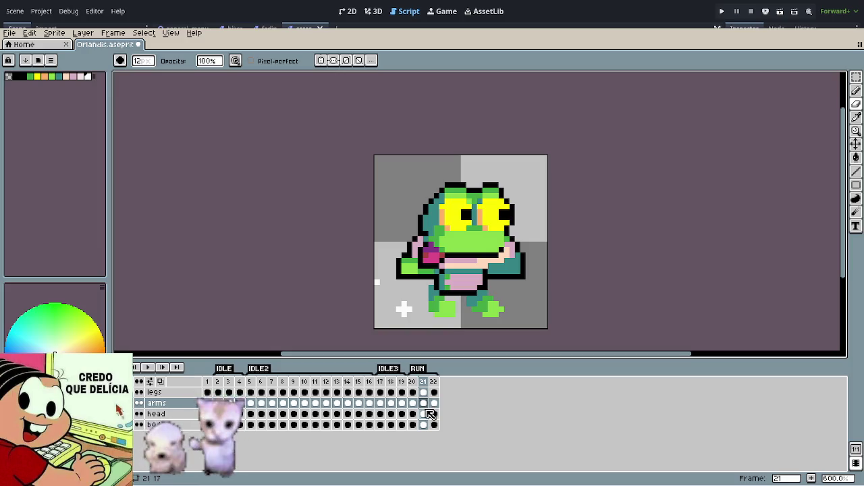
# Step: With the head layer active, step between frames 22 and 20 and replay RUN
pyautogui.press('v')
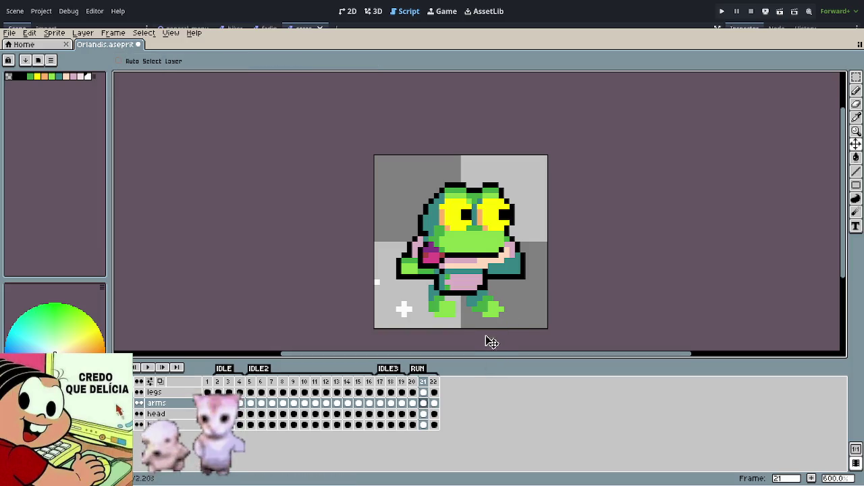
pyautogui.press('Down')
pyautogui.press('Right')
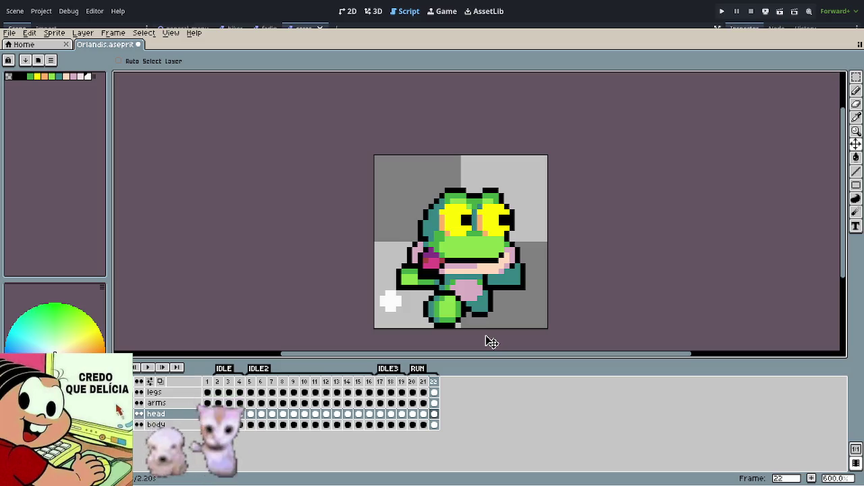
pyautogui.press('Left')
pyautogui.press('Left')
pyautogui.press('Return')
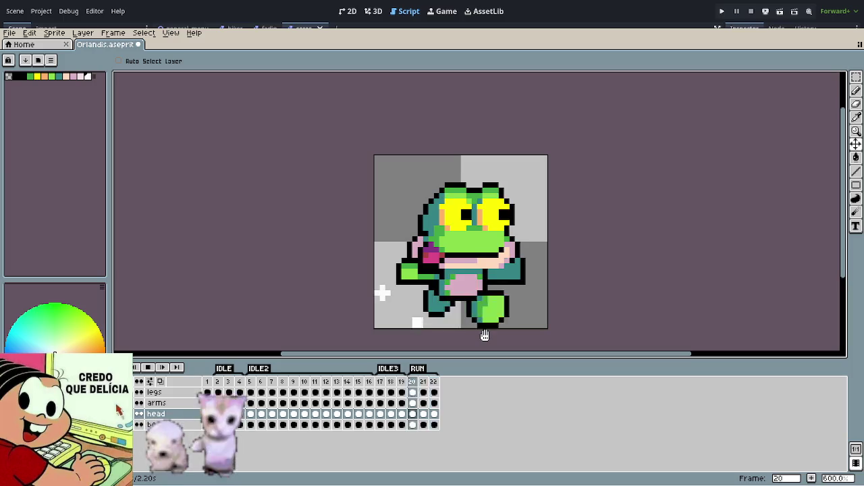
pyautogui.scroll(-2, 534, 300)
pyautogui.scroll(-2, 532, 303)
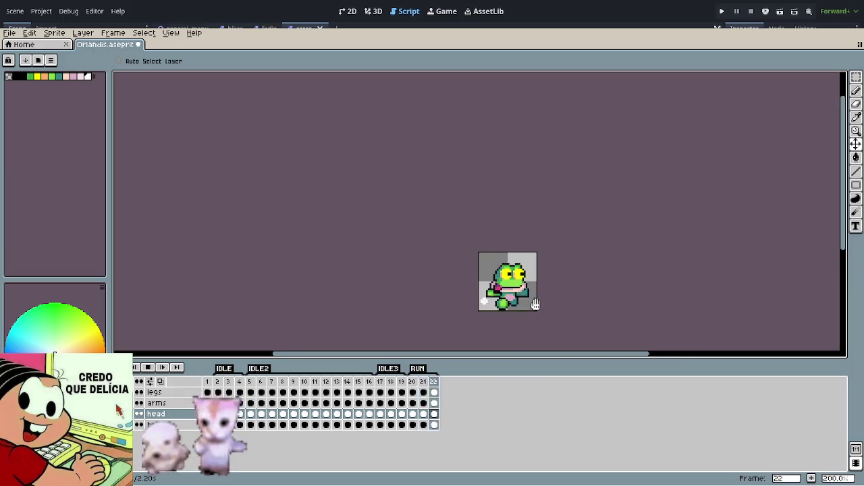
pyautogui.scroll(4, 534, 300)
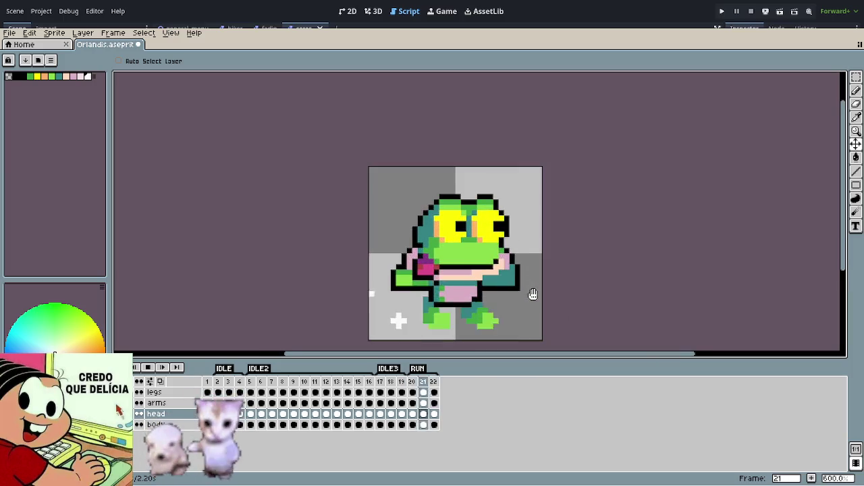
pyautogui.scroll(3, 498, 303)
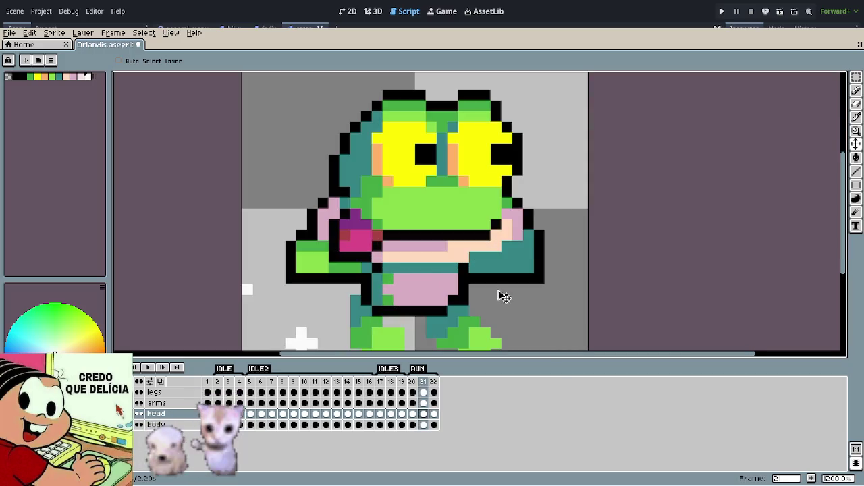
# Step: Erase a stray peach pixel on the right arm with a one-pixel eraser
pyautogui.press('Up')
pyautogui.press('b')
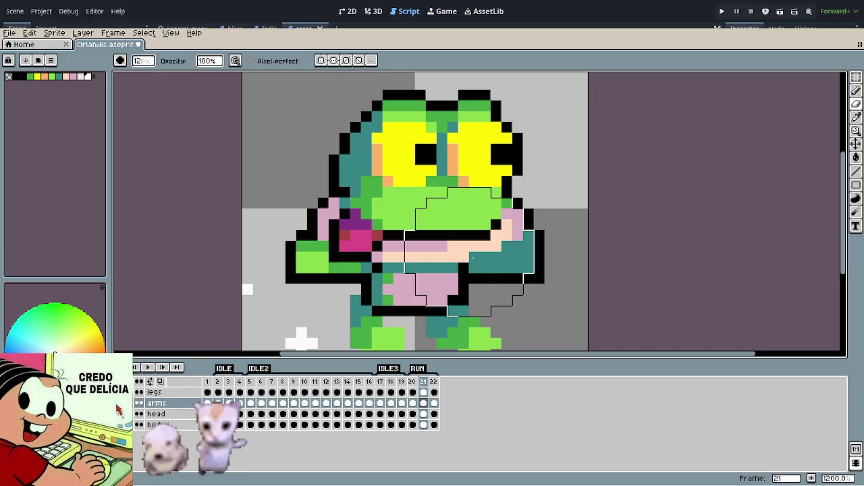
pyautogui.press('e')
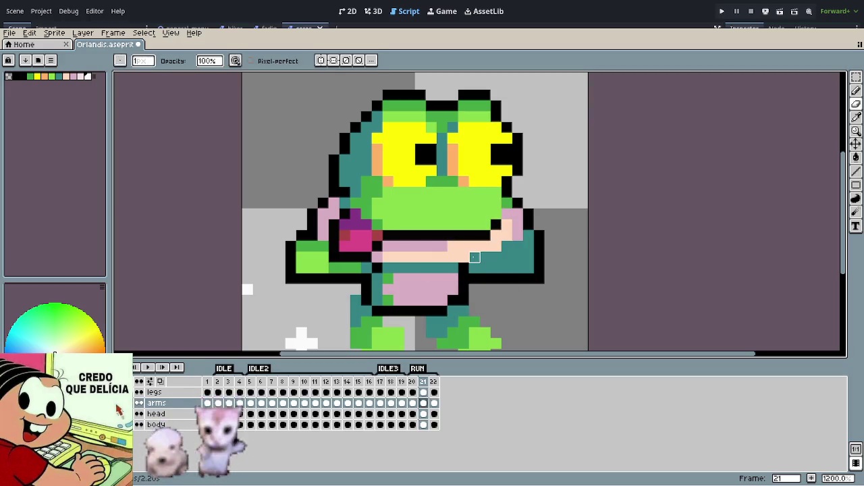
pyautogui.click(496, 256)
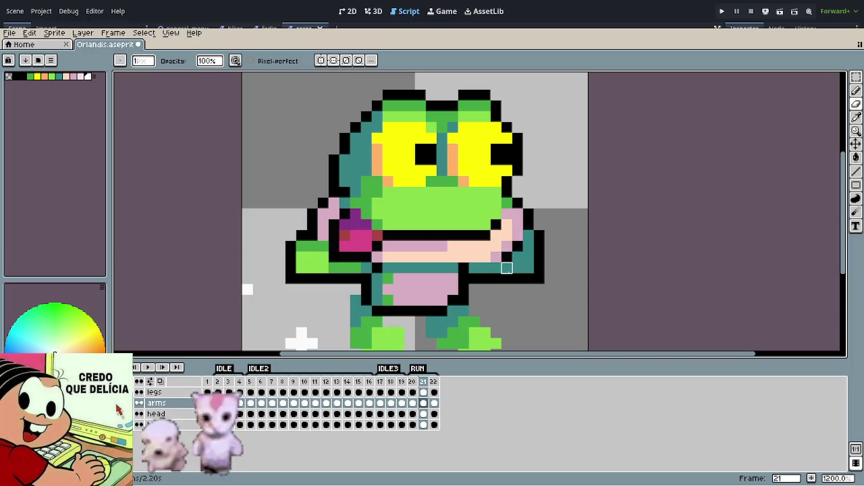
pyautogui.scroll(-3, 555, 331)
pyautogui.scroll(-2, 554, 331)
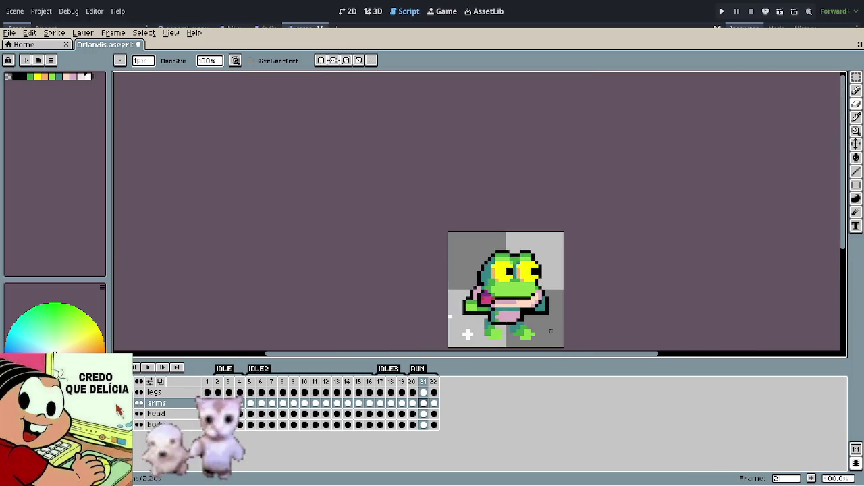
# Step: Return to frame 20 and play the RUN animation
pyautogui.press('Left')
pyautogui.press('Right')
pyautogui.press('Return')
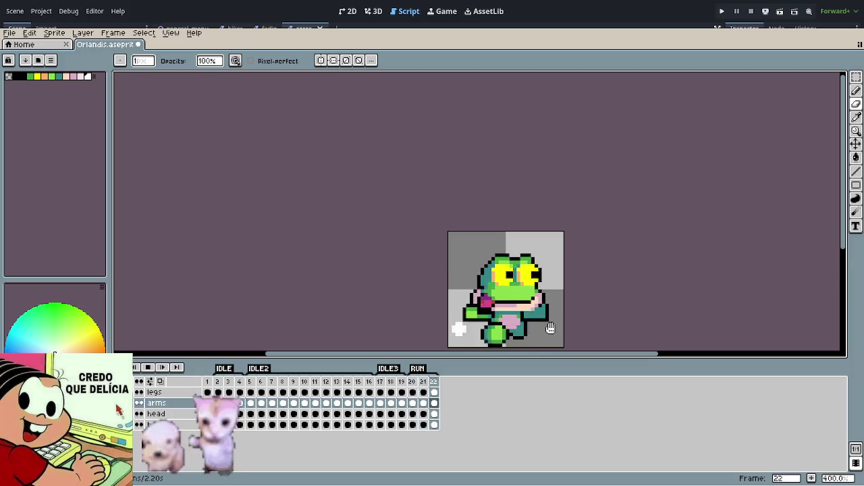
pyautogui.scroll(3, 550, 325)
pyautogui.scroll(2, 549, 323)
pyautogui.scroll(1, 513, 283)
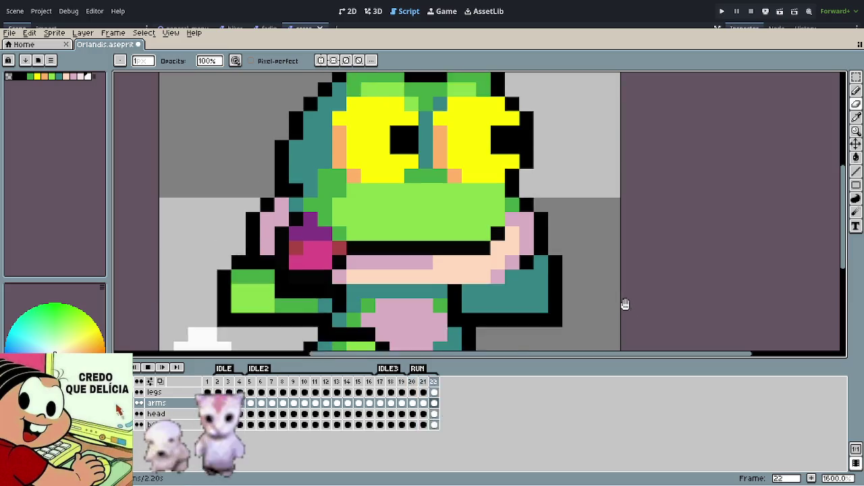
# Step: Draw a black outline along the frog's right arm
pyautogui.moveTo(498, 291)
pyautogui.mouseDown()
pyautogui.moveTo(470, 291)
pyautogui.moveTo(512, 277)
pyautogui.mouseUp()
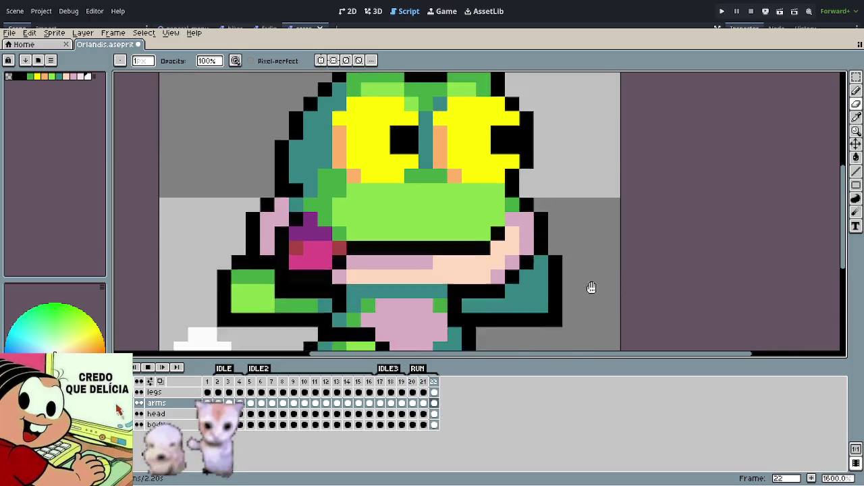
pyautogui.scroll(-3, 588, 285)
pyautogui.scroll(-3, 585, 292)
pyautogui.moveTo(585, 291); pyautogui.dragTo(522, 276)
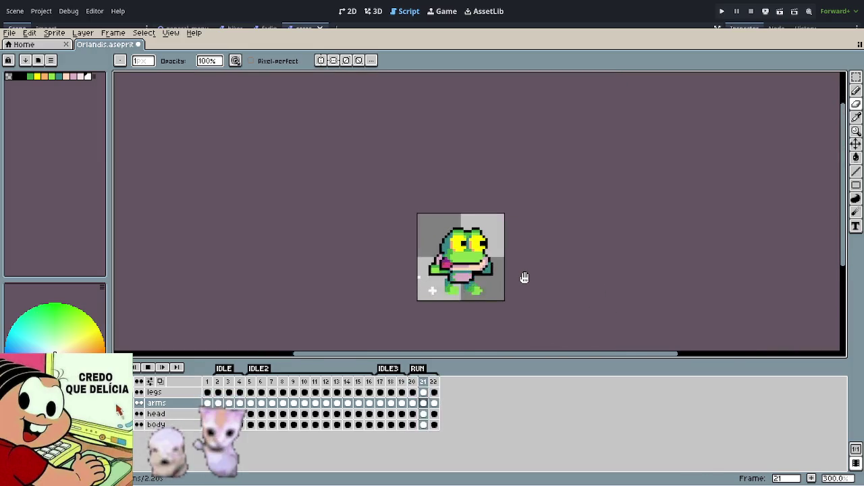
pyautogui.scroll(3, 509, 270)
pyautogui.scroll(4, 509, 267)
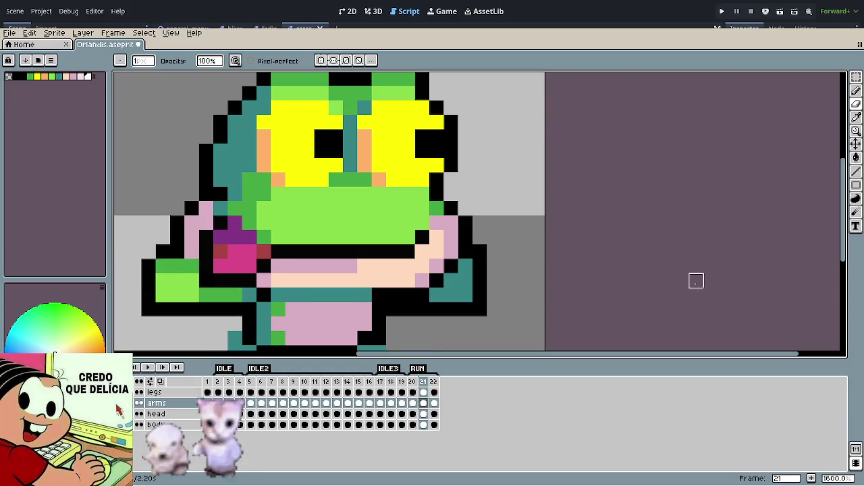
# Step: Play the animation to review the tidied right arm
pyautogui.press('Return')
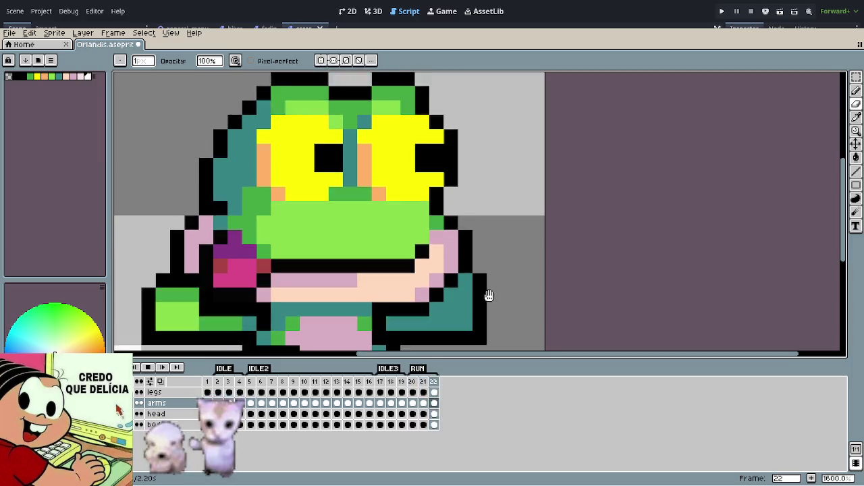
pyautogui.scroll(-4, 526, 294)
pyautogui.scroll(-2, 526, 296)
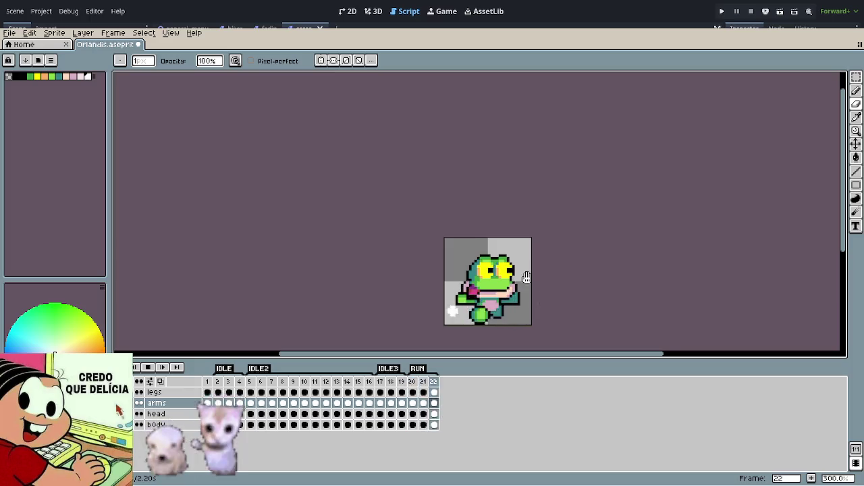
pyautogui.scroll(2, 533, 291)
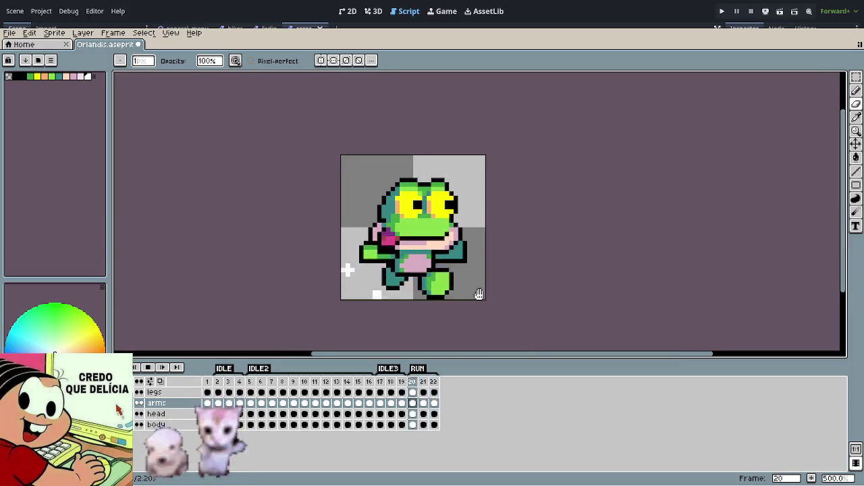
pyautogui.scroll(-1, 506, 277)
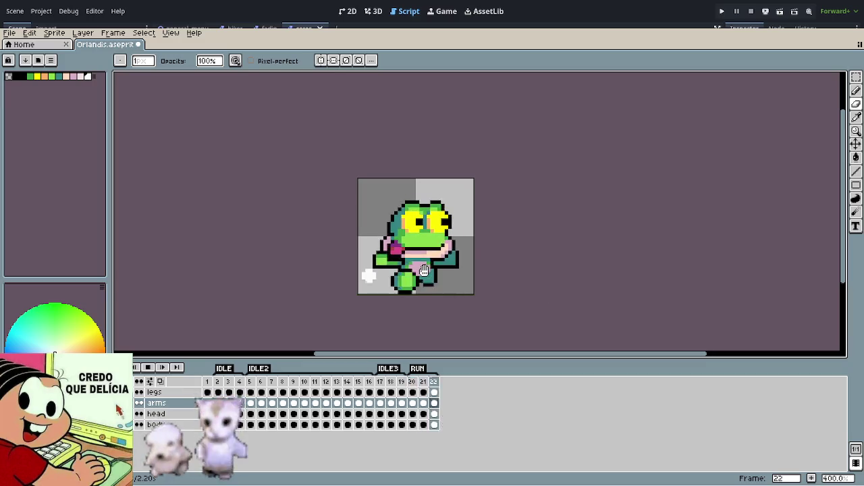
pyautogui.scroll(-1, 460, 276)
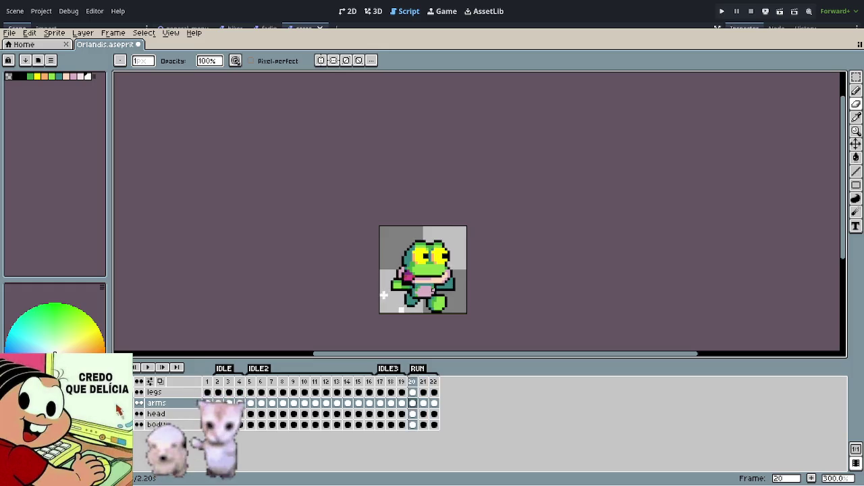
pyautogui.scroll(1, 439, 240)
# Step: Sample the head's light green and paint over the yellow eye rows in frame 20
pyautogui.scroll(3, 440, 241)
pyautogui.scroll(3, 440, 240)
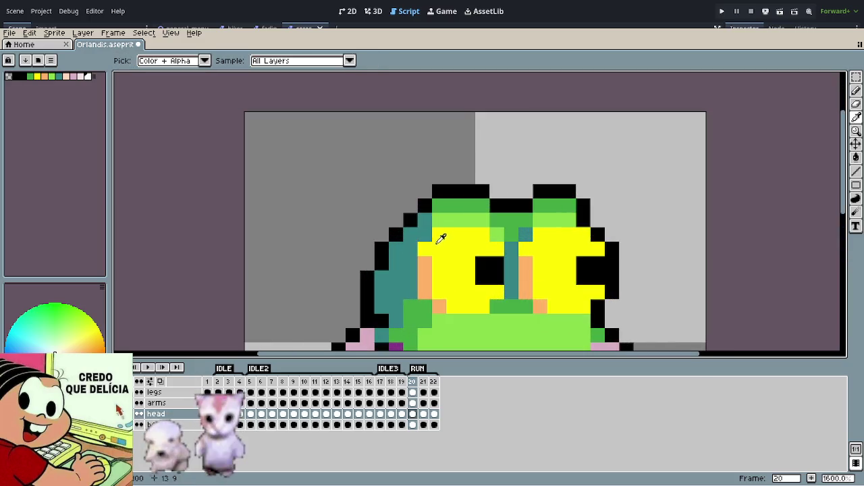
pyautogui.click(453, 207)
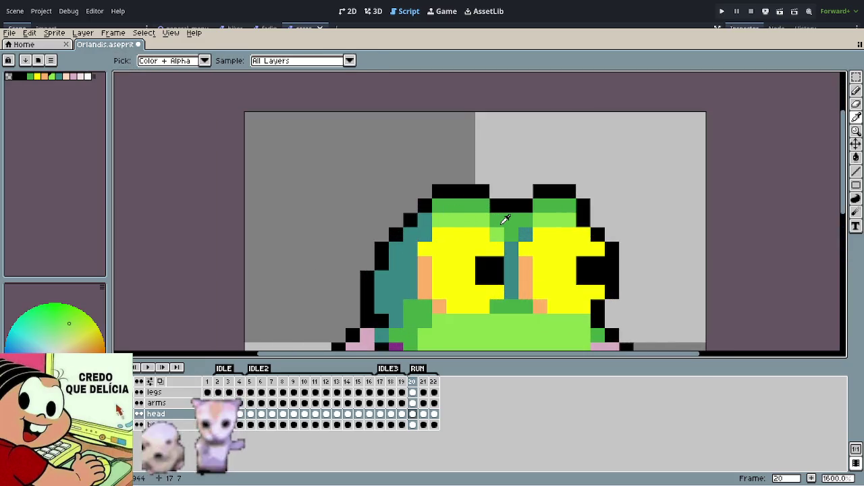
pyautogui.press('b')
pyautogui.moveTo(426, 249)
pyautogui.mouseDown()
pyautogui.moveTo(492, 248)
pyautogui.moveTo(439, 234)
pyautogui.mouseUp()
pyautogui.click(427, 293)
pyautogui.moveTo(427, 295)
pyautogui.mouseDown()
pyautogui.moveTo(503, 292)
pyautogui.moveTo(455, 305)
pyautogui.mouseUp()
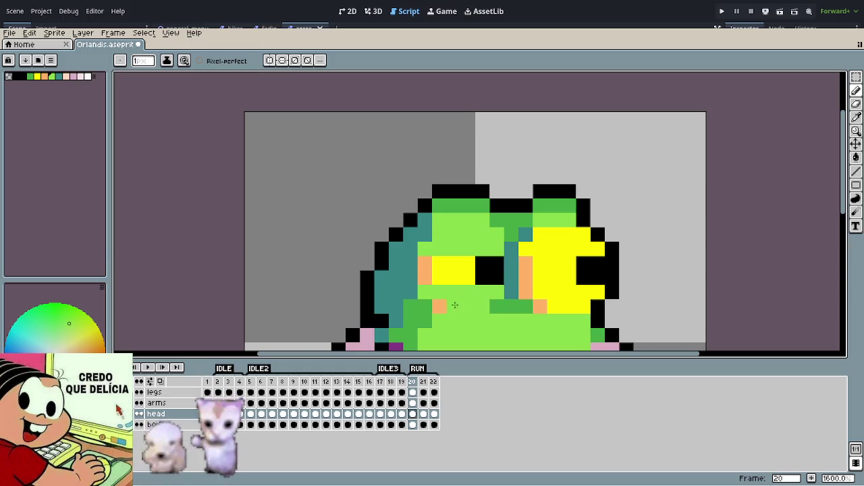
pyautogui.scroll(-5, 569, 299)
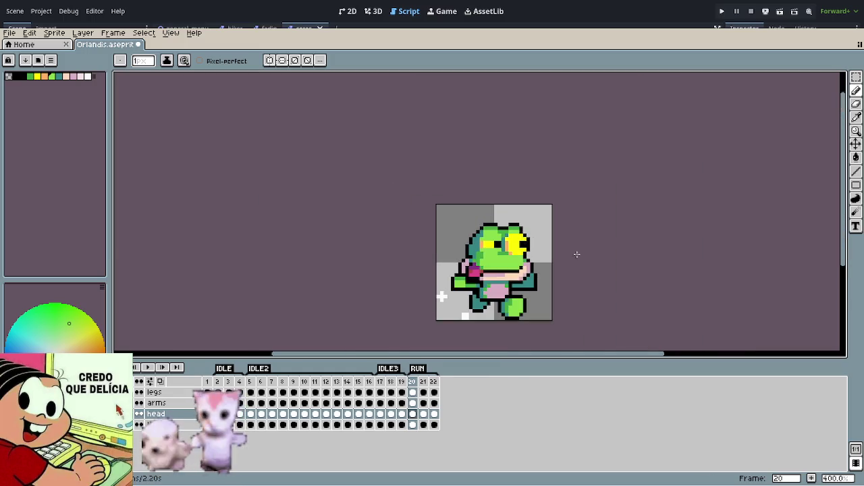
pyautogui.scroll(5, 534, 266)
pyautogui.moveTo(450, 225)
pyautogui.mouseDown()
pyautogui.moveTo(504, 225)
pyautogui.moveTo(500, 240)
pyautogui.moveTo(456, 240)
pyautogui.mouseUp()
pyautogui.moveTo(443, 182)
pyautogui.mouseDown()
pyautogui.moveTo(520, 183)
pyautogui.moveTo(449, 168)
pyautogui.moveTo(508, 169)
pyautogui.mouseUp()
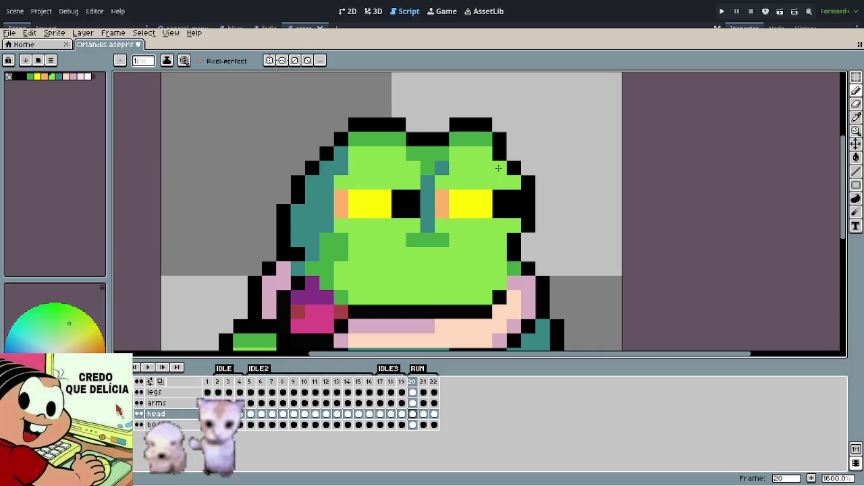
pyautogui.scroll(-1, 520, 260)
pyautogui.scroll(-4, 520, 257)
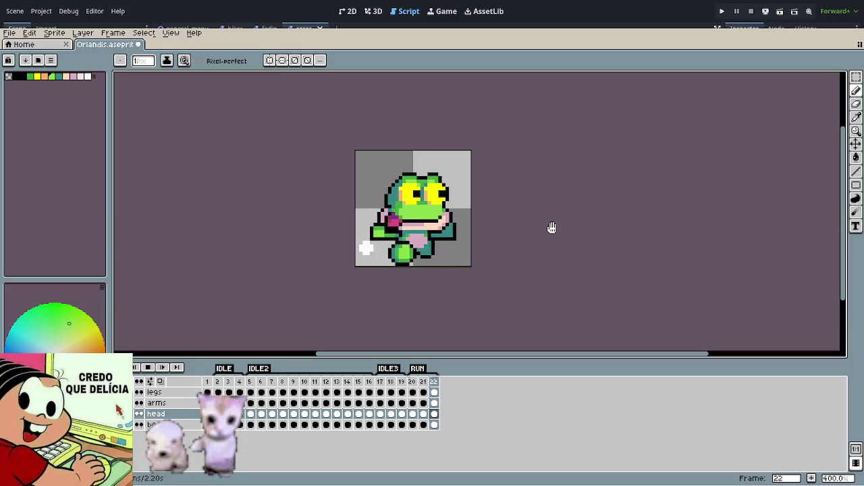
# Step: Repaint the yellow rows of both eyes light green in frame 21
pyautogui.press('Right')
pyautogui.scroll(3, 428, 193)
pyautogui.scroll(3, 429, 193)
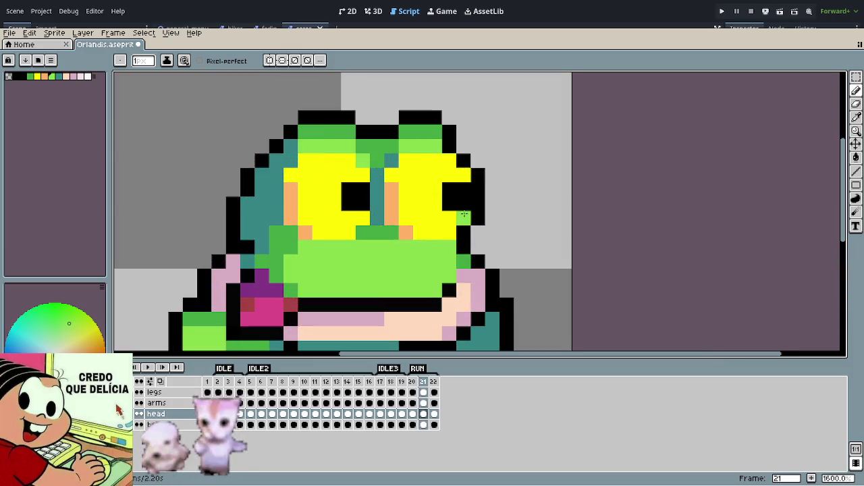
pyautogui.moveTo(390, 218)
pyautogui.mouseDown()
pyautogui.moveTo(465, 219)
pyautogui.moveTo(402, 233)
pyautogui.mouseUp()
pyautogui.moveTo(390, 174)
pyautogui.mouseDown()
pyautogui.moveTo(465, 175)
pyautogui.moveTo(341, 161)
pyautogui.moveTo(304, 162)
pyautogui.moveTo(294, 175)
pyautogui.moveTo(363, 175)
pyautogui.mouseUp()
pyautogui.moveTo(363, 218)
pyautogui.mouseDown()
pyautogui.moveTo(302, 218)
pyautogui.moveTo(317, 232)
pyautogui.moveTo(344, 229)
pyautogui.mouseUp()
# Step: Repaint the eye-top row and surrounding yellow pixels light green in frame 22
pyautogui.press('Right')
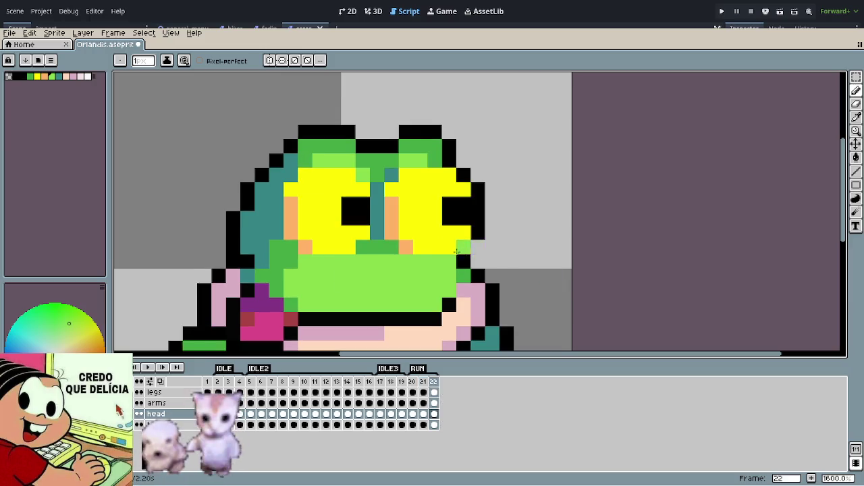
pyautogui.click(449, 247)
pyautogui.moveTo(392, 189)
pyautogui.mouseDown()
pyautogui.moveTo(465, 188)
pyautogui.moveTo(443, 175)
pyautogui.moveTo(319, 173)
pyautogui.mouseUp()
pyautogui.click(305, 175)
pyautogui.moveTo(305, 243); pyautogui.dragTo(349, 244)
pyautogui.click(348, 233)
pyautogui.hotkey('ctrl', 'z')
pyautogui.moveTo(291, 190); pyautogui.dragTo(357, 189)
pyautogui.scroll(-5, 357, 188)
# Step: Preview the run cycle with F5, then undo the last pencil stroke
pyautogui.press('F5')
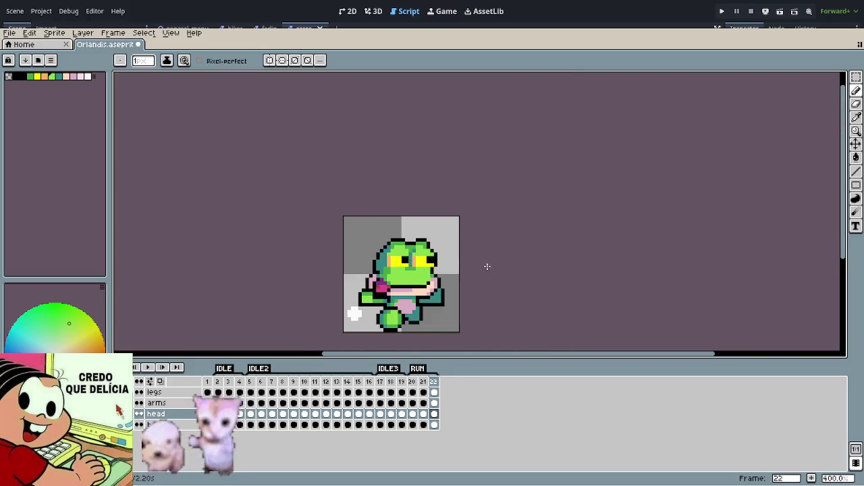
pyautogui.scroll(-3, 490, 266)
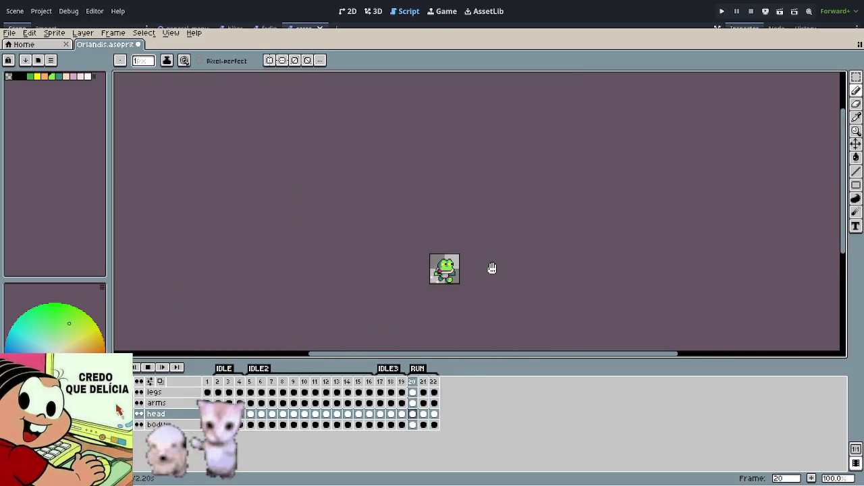
pyautogui.scroll(2, 472, 283)
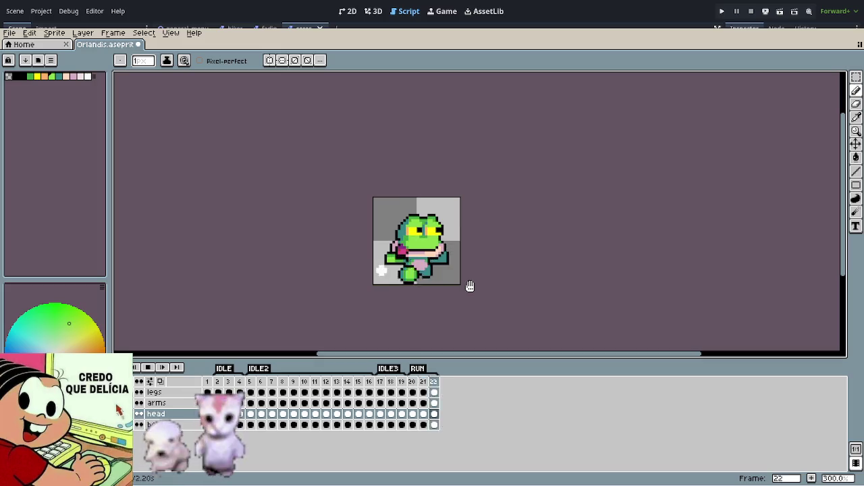
pyautogui.scroll(1, 473, 284)
pyautogui.hotkey('ctrl', 'z')
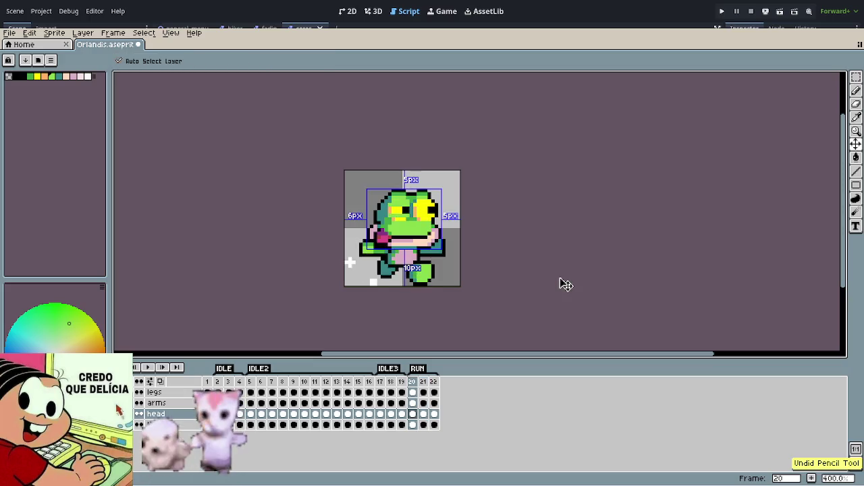
# Step: Preview the RUN animation, then go to RUN frame 22
pyautogui.press('b')
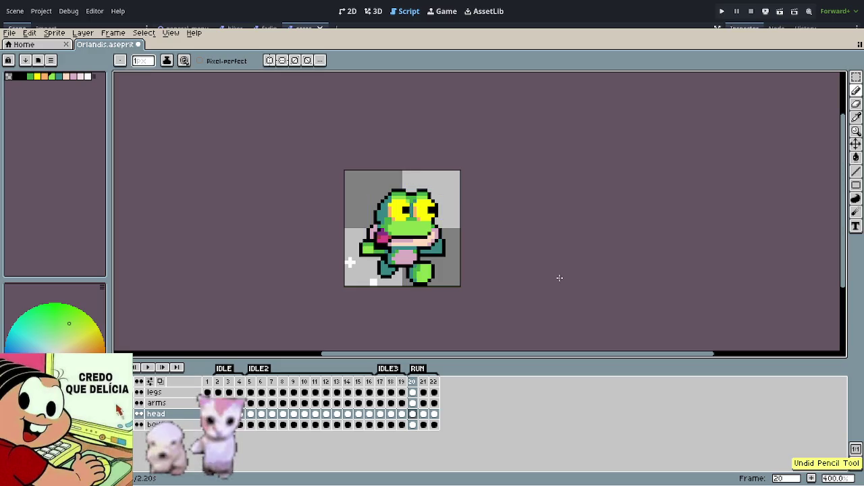
pyautogui.press('Return')
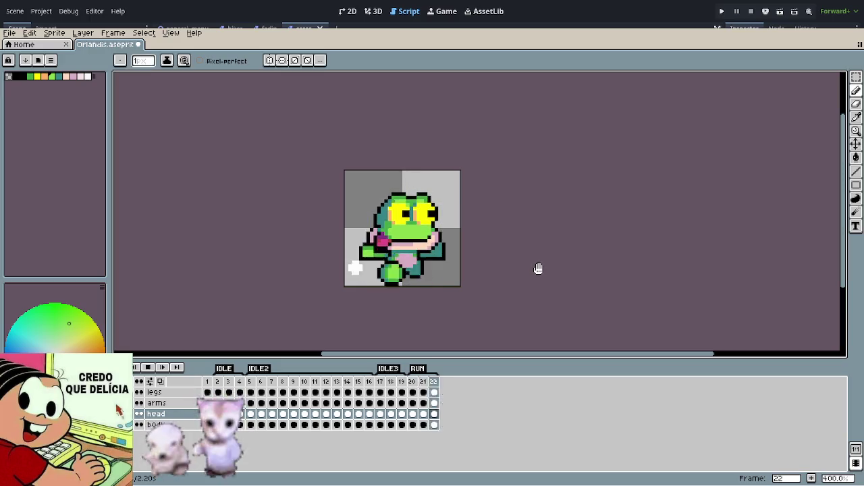
pyautogui.write('20')
pyautogui.press('Return')
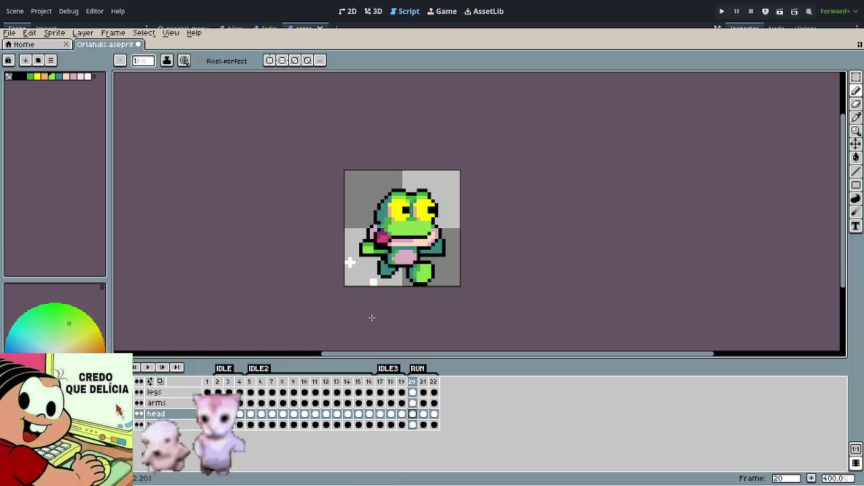
pyautogui.scroll(1, 371, 317)
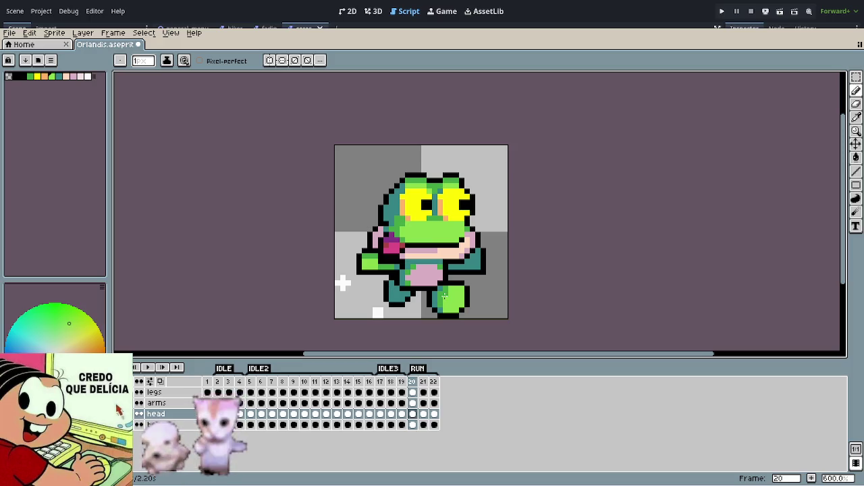
pyautogui.scroll(3, 402, 274)
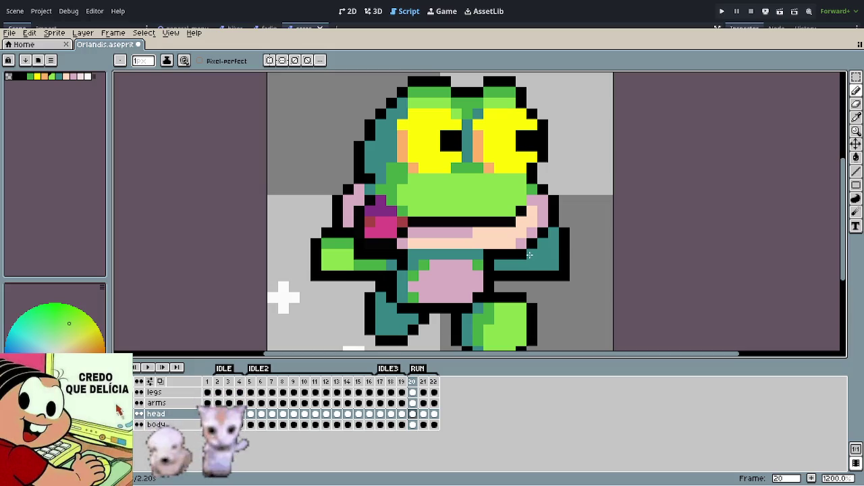
pyautogui.hotkey('ctrl', 'Right')
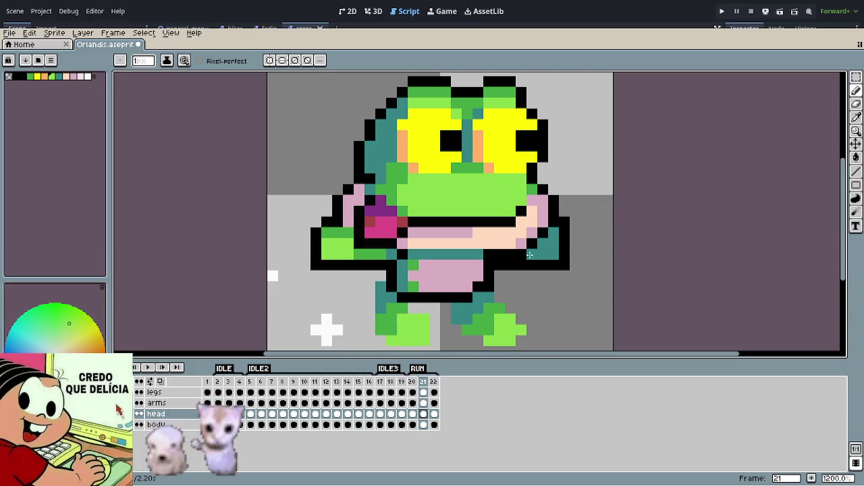
pyautogui.press('Right')
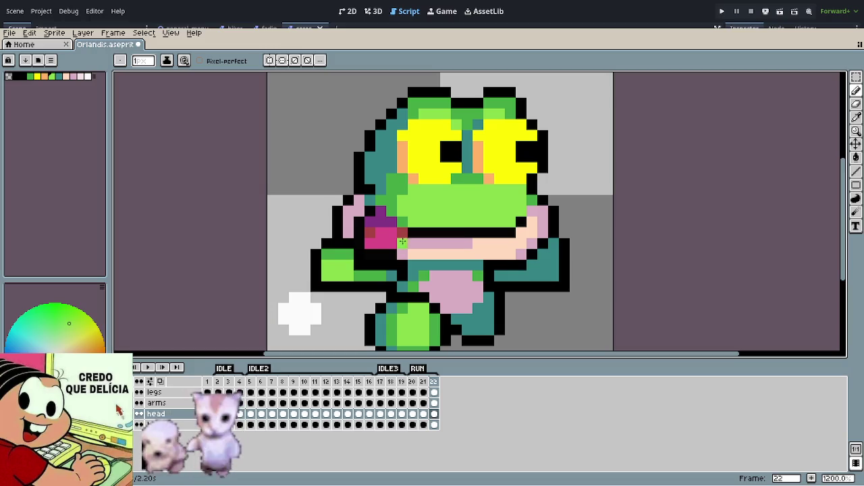
# Step: Select the magenta block beside the mouth and move it up 2 pixels
pyautogui.press('m')
pyautogui.moveTo(353, 216); pyautogui.dragTo(397, 258)
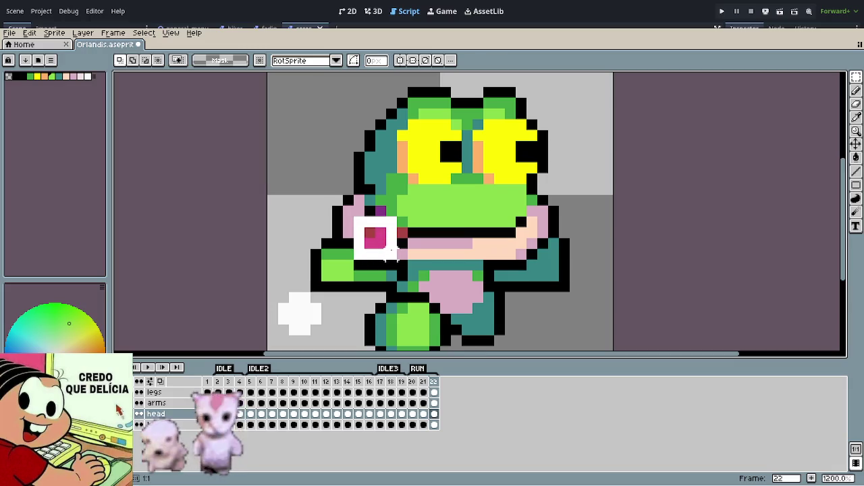
pyautogui.click(382, 244)
pyautogui.moveTo(381, 244); pyautogui.dragTo(392, 218)
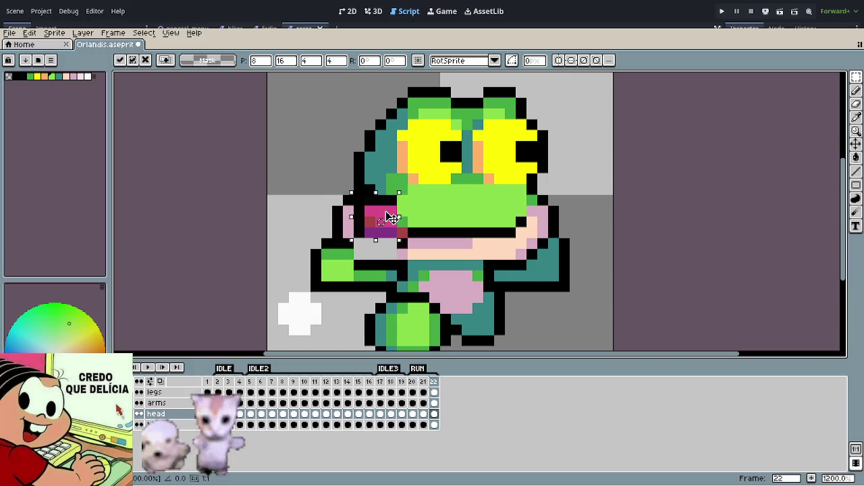
pyautogui.click(435, 211)
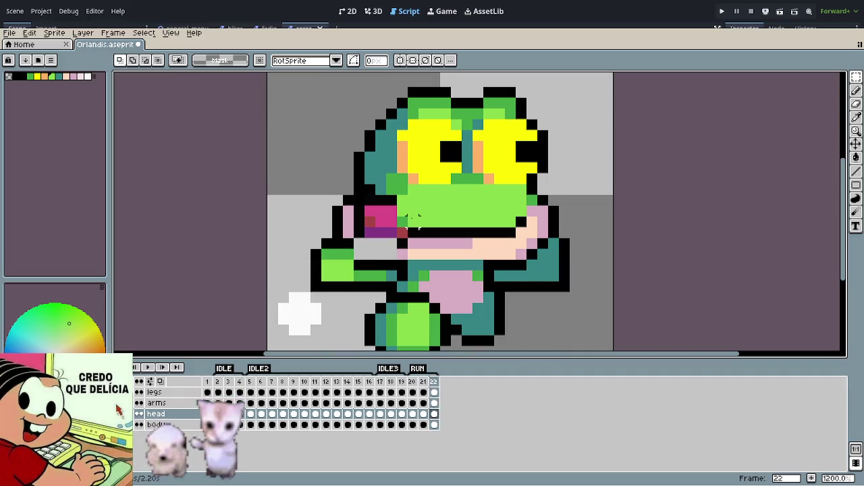
# Step: Sample the frog's pink and paint pink pixels along the mouth's left edge
pyautogui.press('o')
pyautogui.click(387, 223)
pyautogui.press('b')
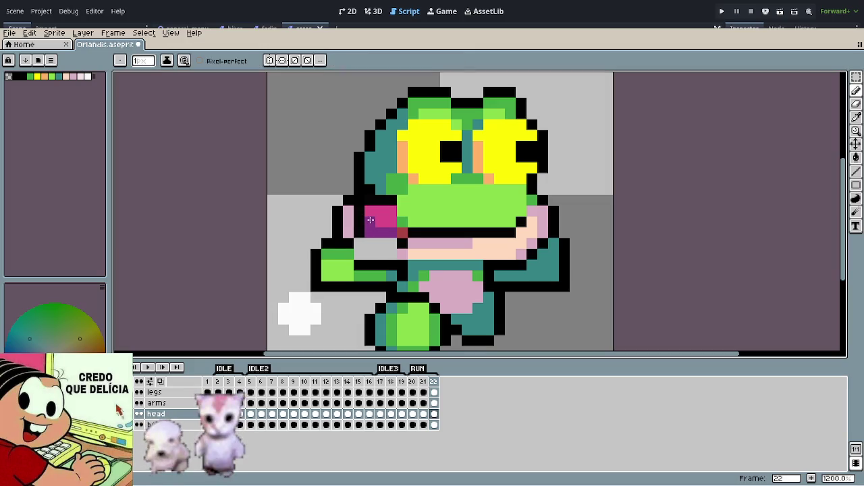
pyautogui.press('o')
pyautogui.click(403, 248)
pyautogui.press('b')
pyautogui.moveTo(390, 254); pyautogui.dragTo(358, 244)
pyautogui.click(425, 262)
pyautogui.hotkey('ctrl', 'z')
# Step: Draw black along the mouth's lower row and paint three mouth pixels dark red
pyautogui.press('o')
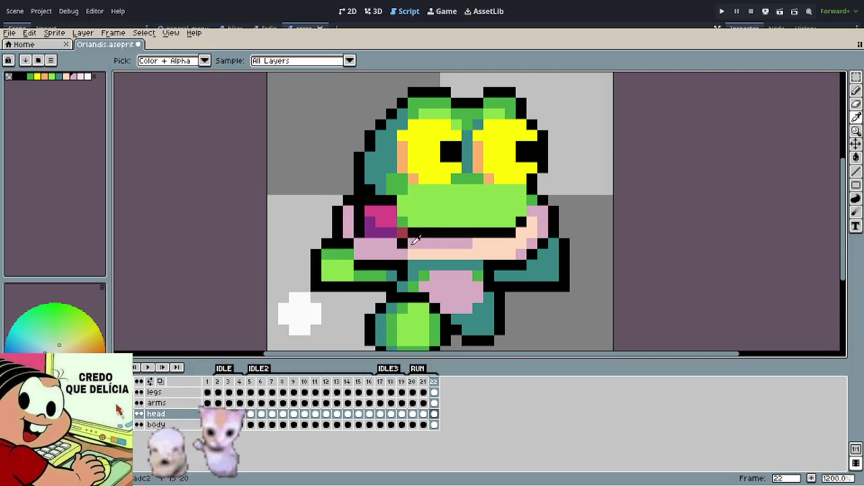
pyautogui.click(402, 237)
pyautogui.press('b')
pyautogui.moveTo(389, 243)
pyautogui.mouseDown()
pyautogui.moveTo(366, 243)
pyautogui.moveTo(409, 244)
pyautogui.mouseUp()
pyautogui.keyDown('alt'); pyautogui.click(402, 230); pyautogui.keyUp('alt')
pyautogui.click(392, 232)
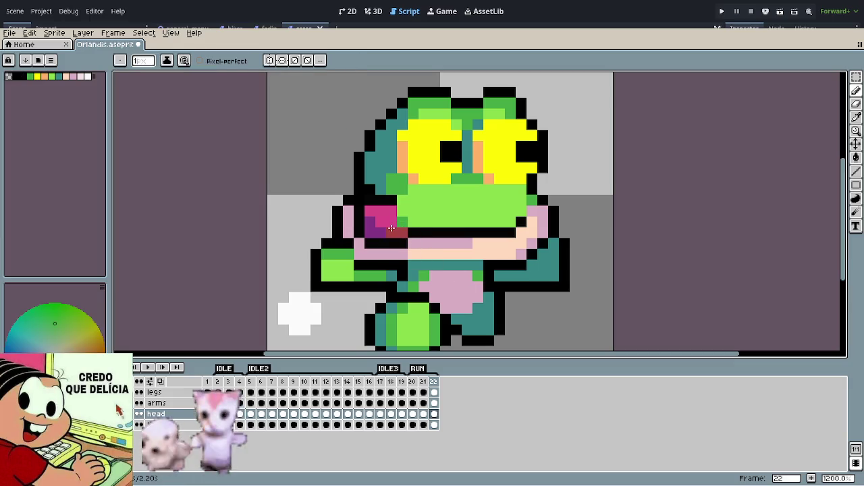
pyautogui.click(403, 221)
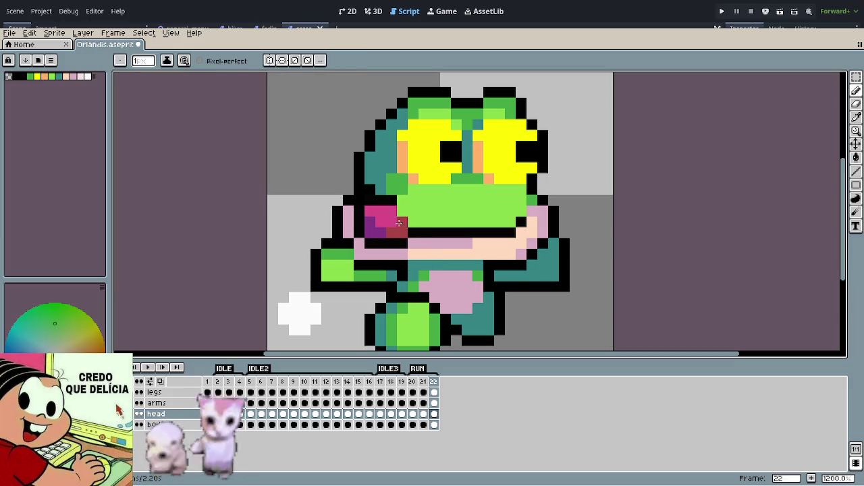
pyautogui.click(391, 222)
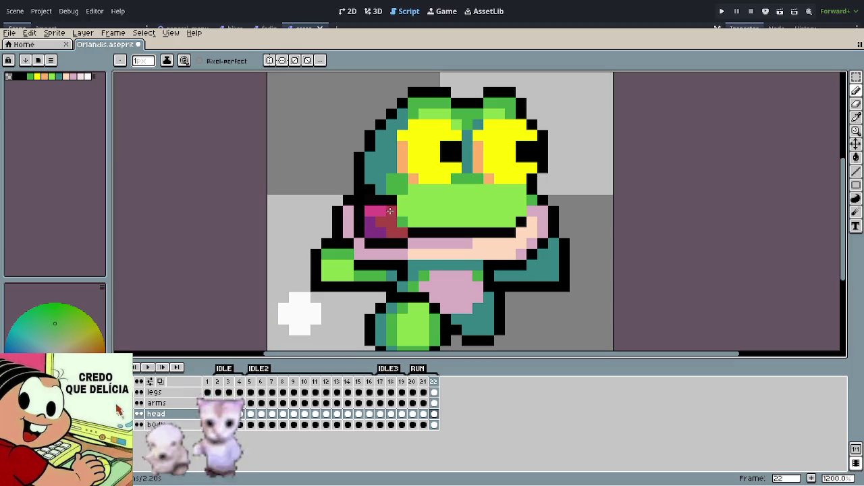
pyautogui.scroll(-3, 389, 211)
pyautogui.scroll(2, 423, 254)
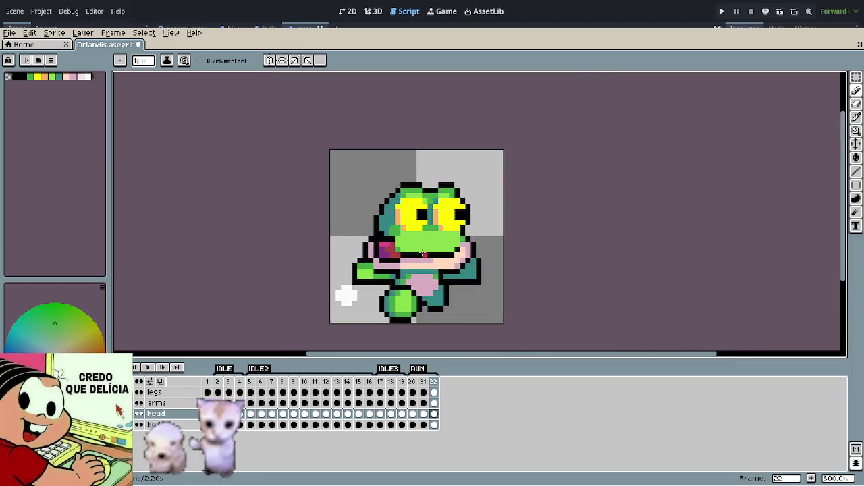
# Step: On frame 20, select the magenta mouth pixels and raise them two pixels
pyautogui.scroll(2, 423, 254)
pyautogui.scroll(-3, 423, 254)
pyautogui.scroll(-2, 606, 289)
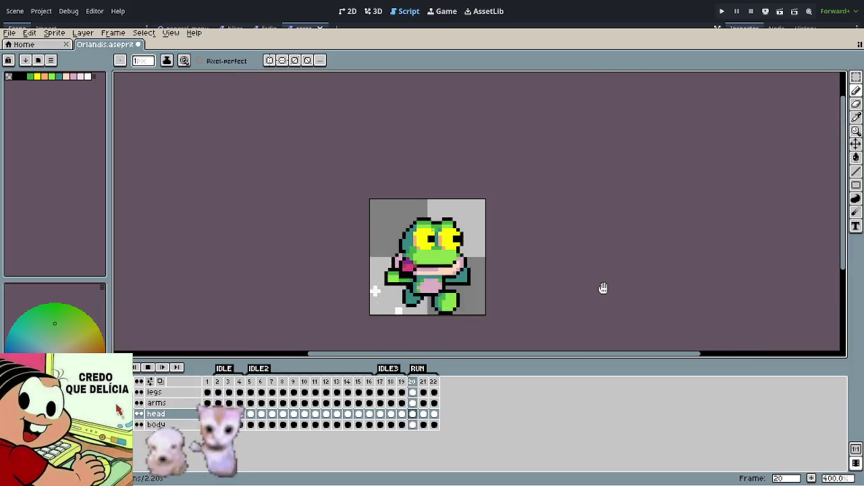
pyautogui.scroll(2, 413, 256)
pyautogui.scroll(3, 413, 256)
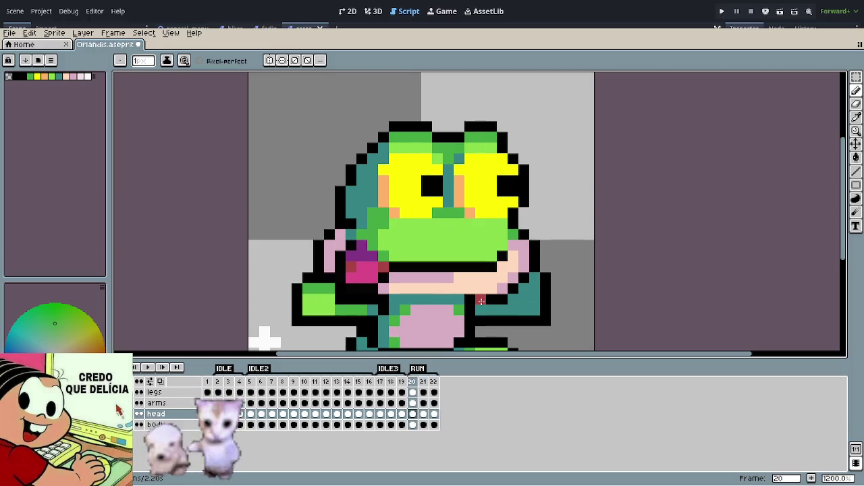
pyautogui.scroll(1, 364, 289)
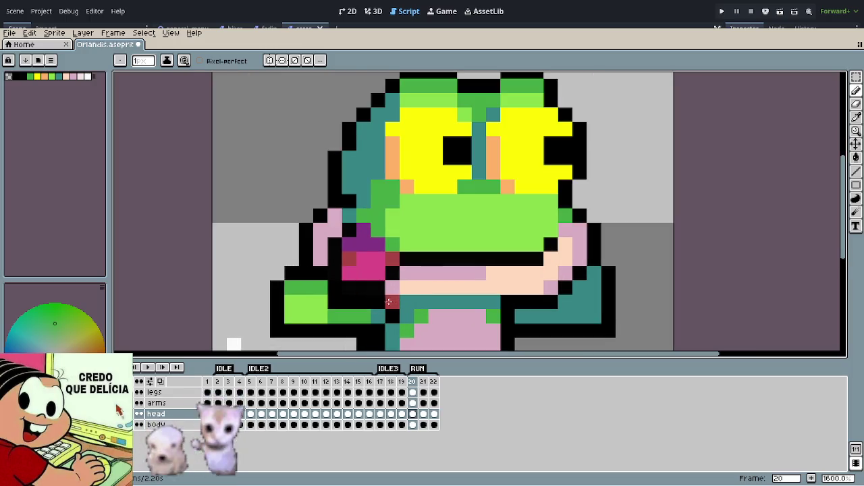
pyautogui.press('m')
pyautogui.moveTo(390, 302)
pyautogui.mouseDown()
pyautogui.moveTo(329, 251)
pyautogui.moveTo(327, 237)
pyautogui.moveTo(384, 296)
pyautogui.moveTo(326, 263)
pyautogui.mouseUp()
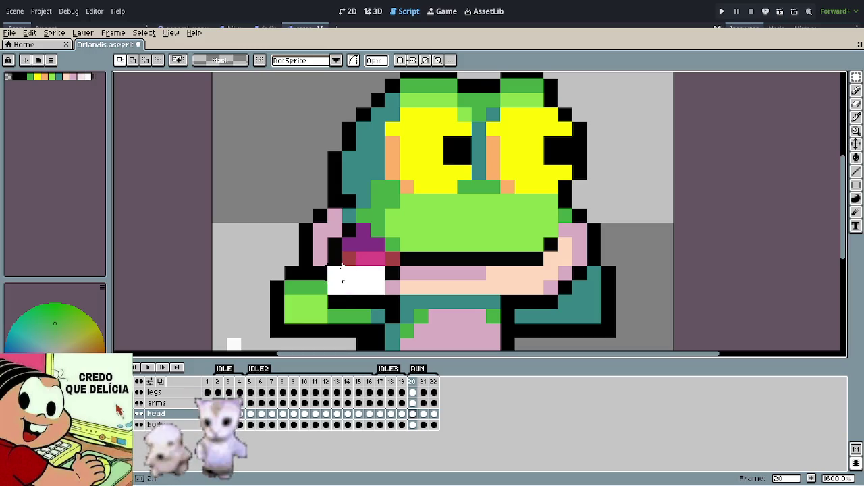
pyautogui.press('Up')
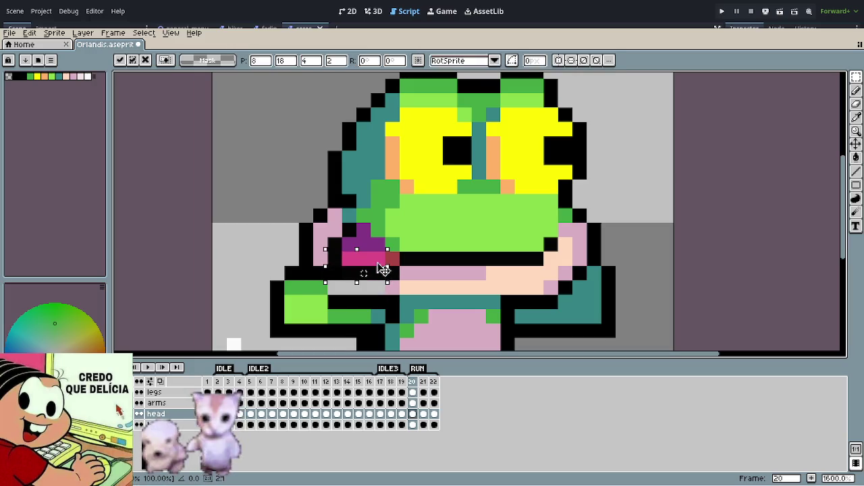
pyautogui.moveTo(383, 268); pyautogui.dragTo(381, 257)
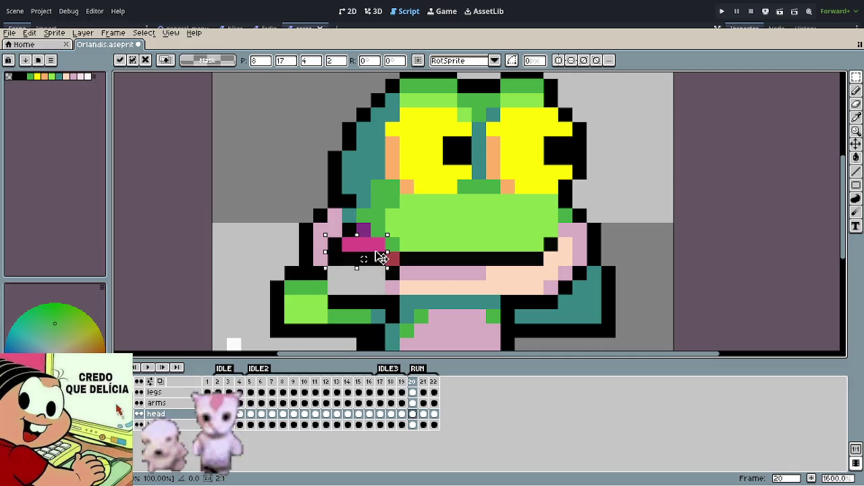
# Step: Repaint the raised mouth pixels dark red and play the run animation
pyautogui.press('o')
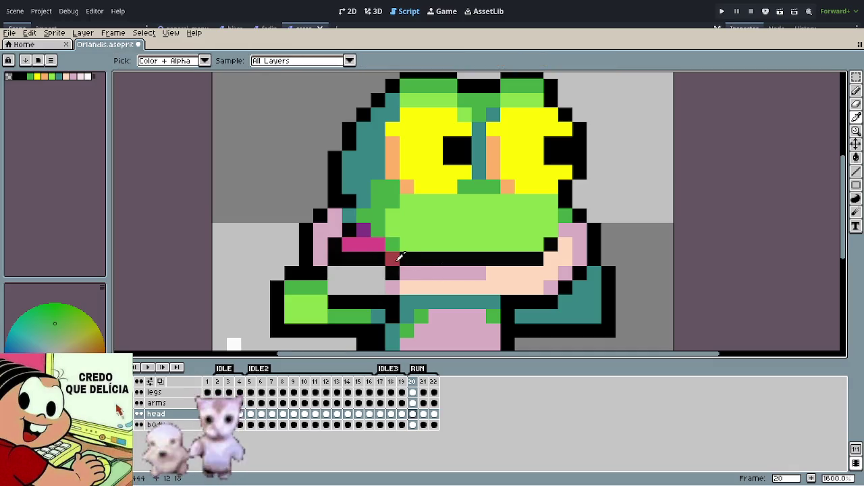
pyautogui.click(400, 256)
pyautogui.press('b')
pyautogui.moveTo(378, 244); pyautogui.dragTo(347, 244)
pyautogui.click(545, 278)
pyautogui.scroll(-5, 545, 278)
pyautogui.press('Return')
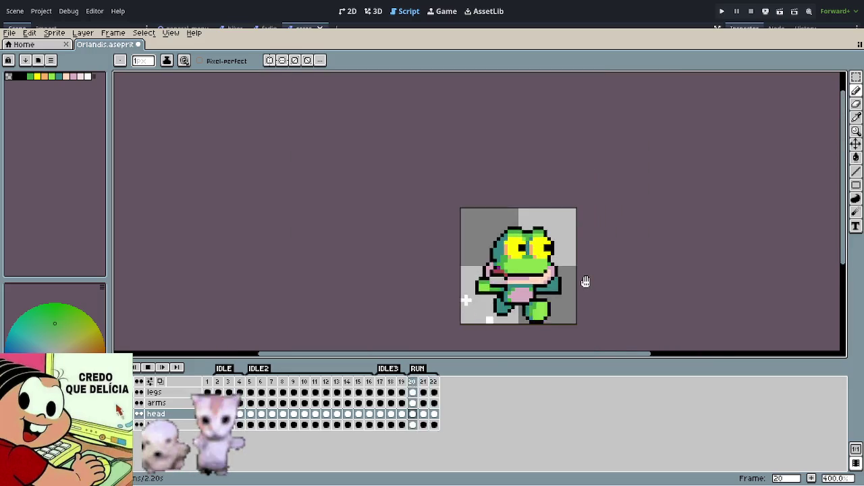
# Step: Zoom in on the frog and drag the red tongue pixel further left
pyautogui.scroll(-1, 582, 280)
pyautogui.moveTo(582, 280); pyautogui.dragTo(501, 264)
pyautogui.scroll(-1, 501, 264)
pyautogui.scroll(2, 422, 256)
pyautogui.scroll(2, 422, 255)
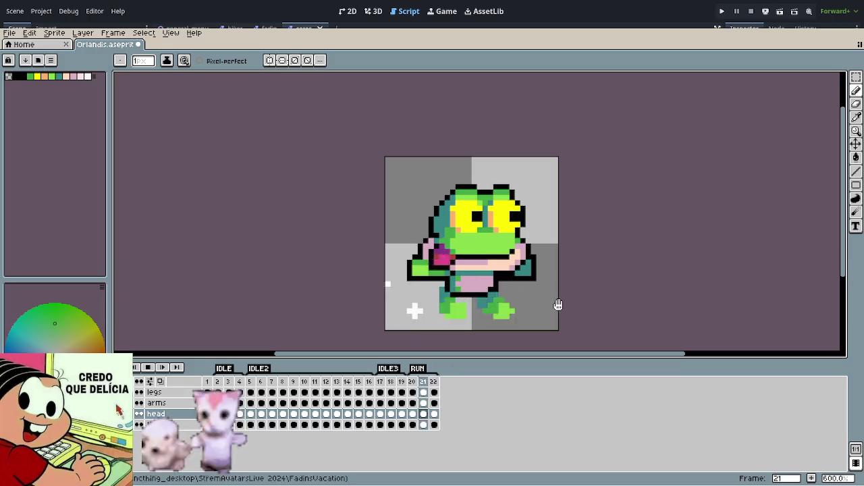
pyautogui.scroll(3, 465, 260)
pyautogui.scroll(1, 464, 260)
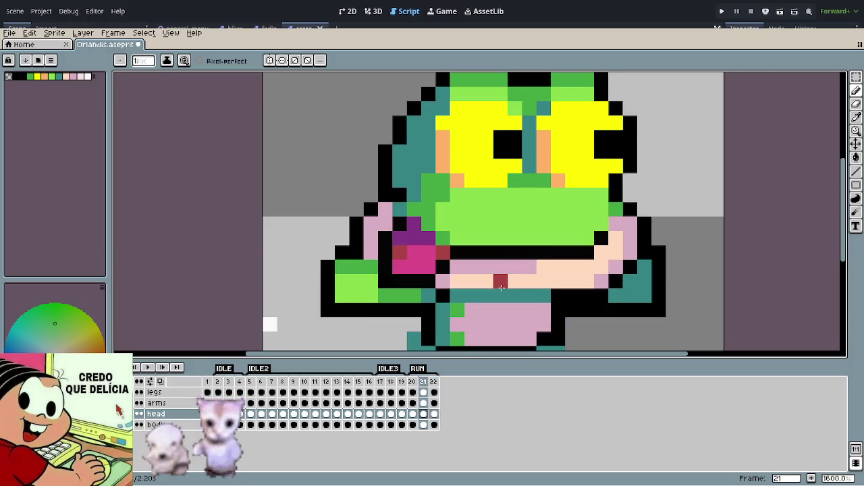
pyautogui.moveTo(502, 287); pyautogui.dragTo(400, 267)
# Step: Paint a black mouth line and repaint the row beneath it pink
pyautogui.keyDown('alt'); pyautogui.click(460, 264); pyautogui.keyUp('alt')
pyautogui.keyDown('alt'); pyautogui.click(456, 283); pyautogui.keyUp('alt')
pyautogui.moveTo(453, 281); pyautogui.dragTo(400, 277)
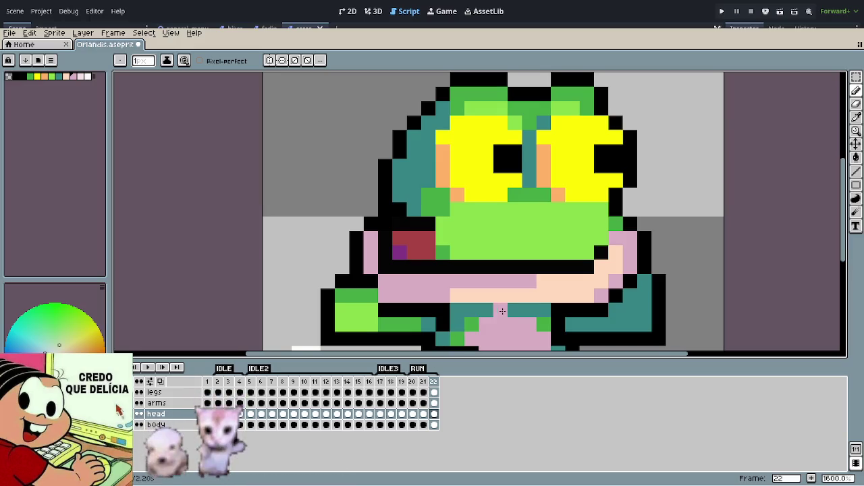
# Step: Undo the recent mouth edits and step back to the first RUN frame, zoomed out
pyautogui.press('m')
pyautogui.hotkey('ctrl', 'z')
pyautogui.hotkey('ctrl', 'z')
pyautogui.hotkey('ctrl', 'z')
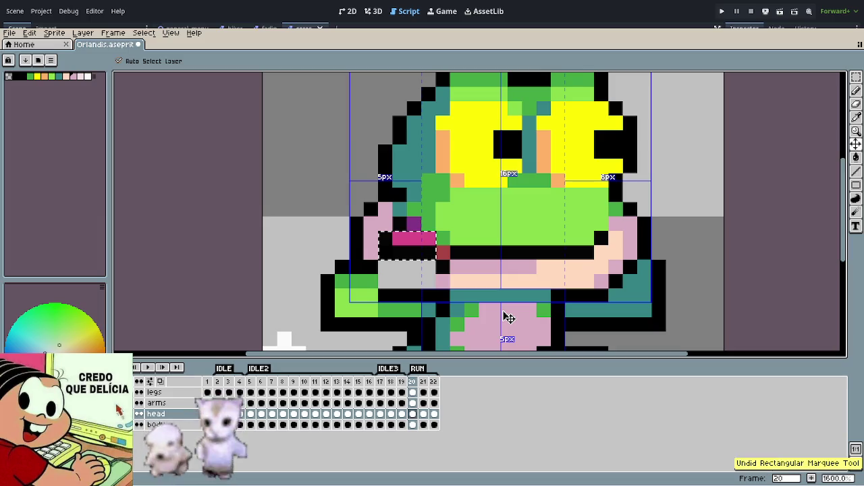
pyautogui.hotkey('ctrl', 'z')
pyautogui.hotkey('ctrl', 'z')
pyautogui.hotkey('ctrl', 'z')
pyautogui.hotkey('ctrl', 'z')
pyautogui.hotkey('ctrl', 'z')
pyautogui.hotkey('ctrl', 'z')
pyautogui.hotkey('ctrl', 'z')
pyautogui.hotkey('ctrl', 'z')
pyautogui.hotkey('ctrl', 'z')
pyautogui.hotkey('ctrl', 'z')
pyautogui.hotkey('ctrl', 'z')
pyautogui.hotkey('ctrl', 'z')
pyautogui.hotkey('ctrl', 'z')
pyautogui.hotkey('ctrl', 'z')
pyautogui.hotkey('ctrl', 'z')
pyautogui.hotkey('ctrl', 'z')
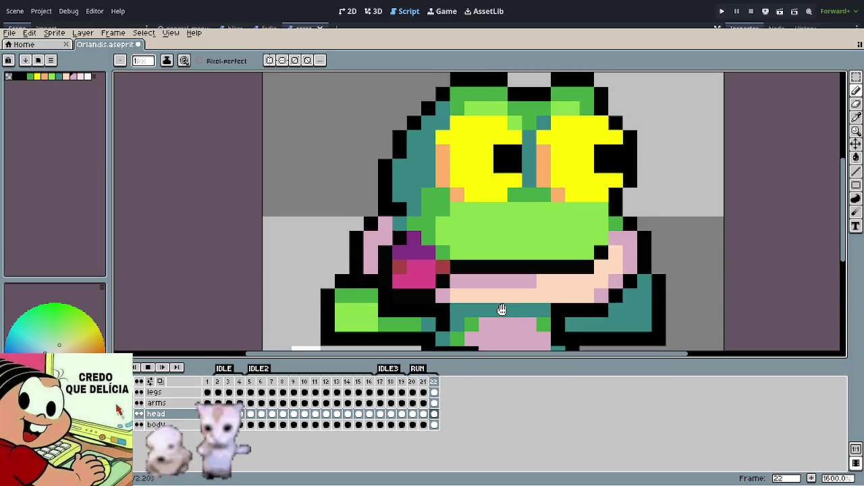
pyautogui.hotkey('ctrl', 'z')
pyautogui.scroll(-3, 501, 310)
pyautogui.scroll(-3, 489, 283)
pyautogui.scroll(-1, 483, 263)
pyautogui.press('Left')
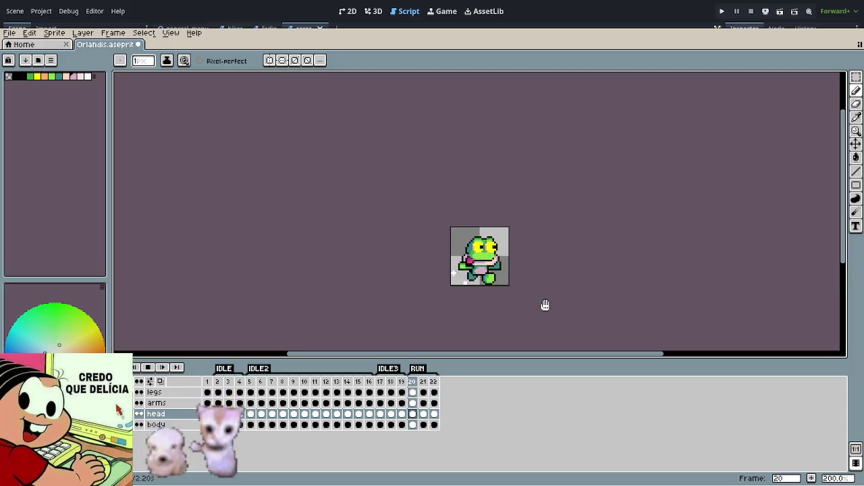
# Step: Recentre the frog, select the arms layer and zoom in close on the sprite
pyautogui.scroll(2, 537, 297)
pyautogui.scroll(1, 520, 287)
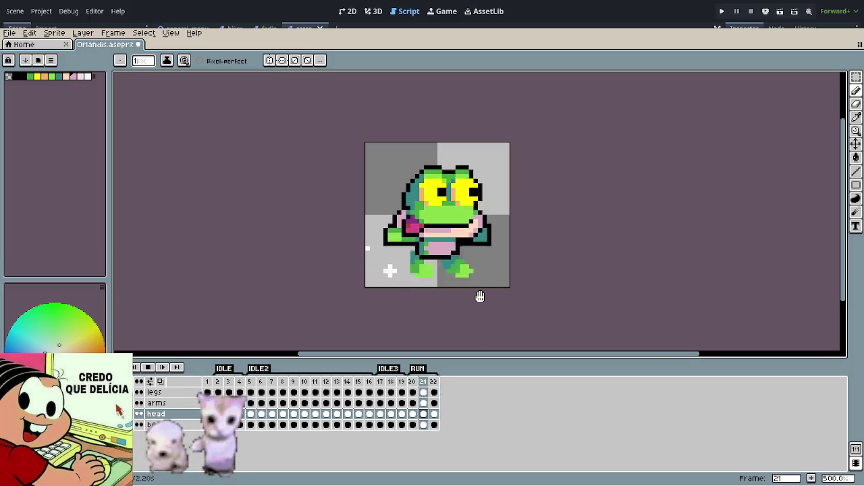
pyautogui.scroll(-2, 483, 295)
pyautogui.moveTo(494, 308); pyautogui.dragTo(434, 299)
pyautogui.scroll(-2, 434, 300)
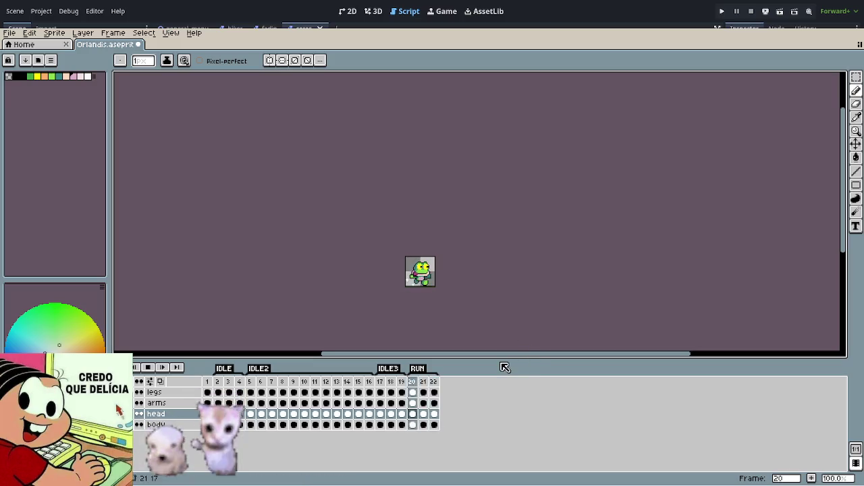
pyautogui.scroll(2, 435, 302)
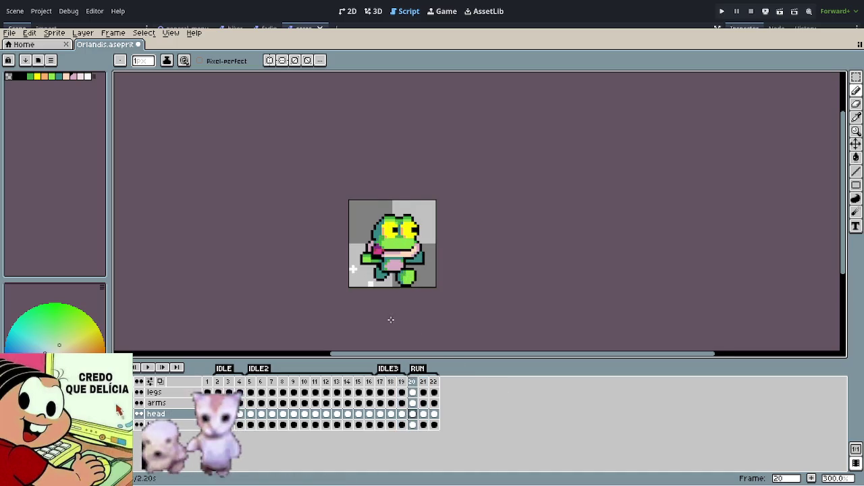
pyautogui.press('Up')
pyautogui.scroll(1, 376, 278)
pyautogui.scroll(5, 376, 279)
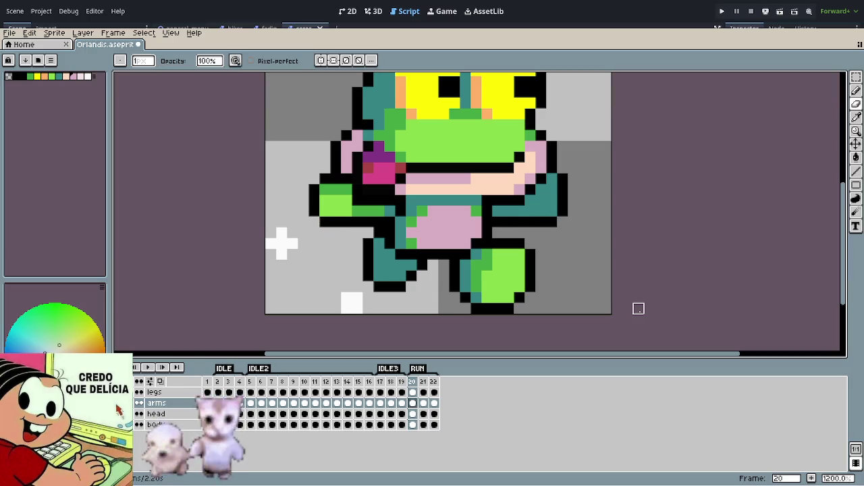
# Step: On RUN frame 21, erase a stray outline pixel and move the right arm outward
pyautogui.press('Right')
pyautogui.click(314, 212)
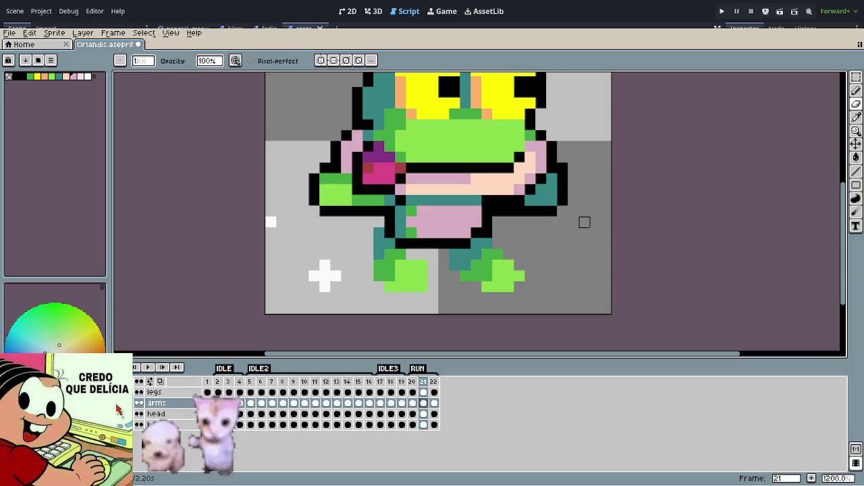
pyautogui.moveTo(574, 223); pyautogui.dragTo(558, 255)
pyautogui.scroll(1, 558, 255)
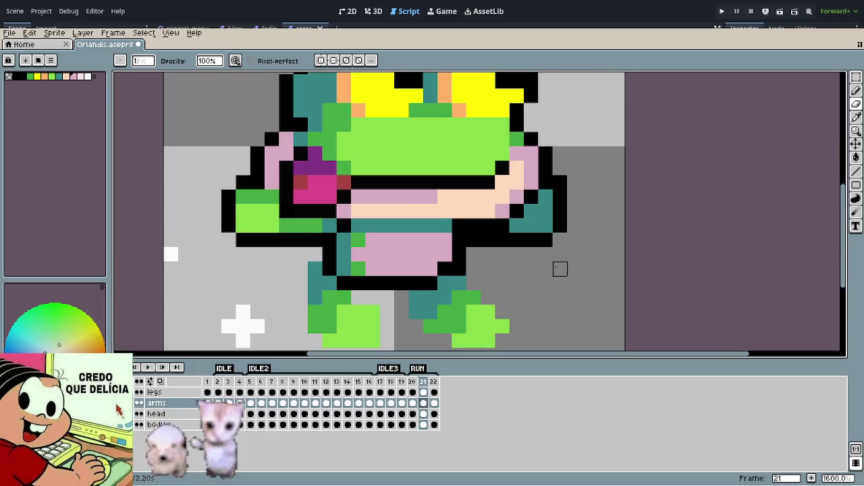
pyautogui.press('m')
pyautogui.moveTo(589, 167); pyautogui.dragTo(561, 242)
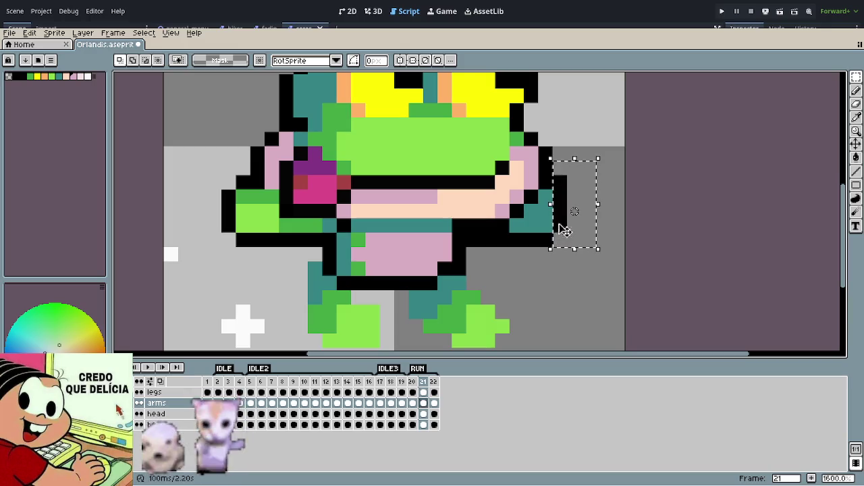
pyautogui.moveTo(574, 230); pyautogui.dragTo(587, 248)
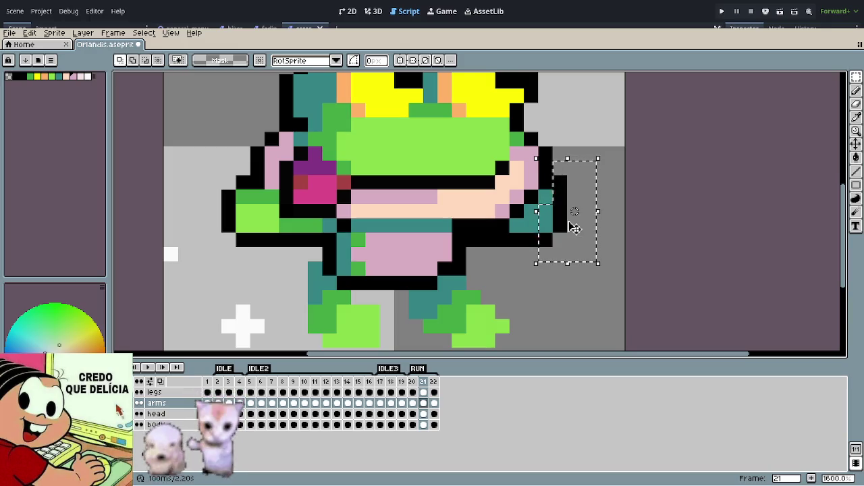
pyautogui.press('Up')
pyautogui.moveTo(575, 196); pyautogui.dragTo(571, 233)
pyautogui.click(566, 260)
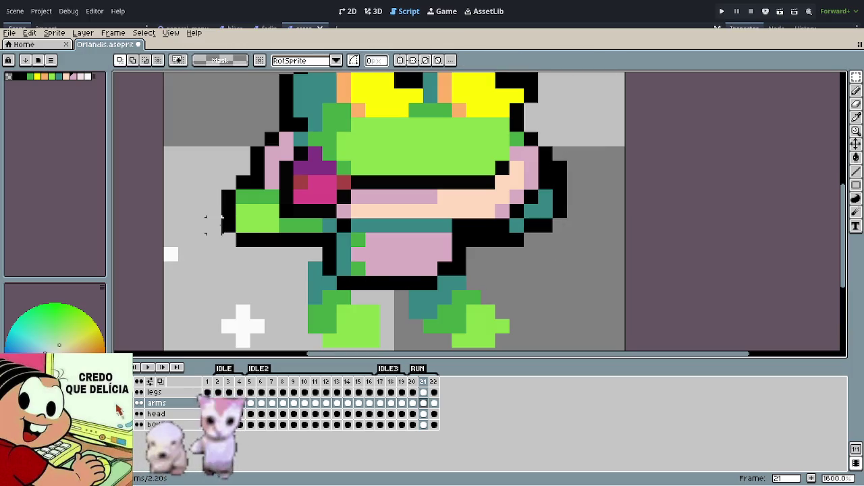
# Step: Select the left arm, shift it one pixel, and commit to preview the animation
pyautogui.moveTo(206, 225); pyautogui.dragTo(268, 254)
pyautogui.hotkey('ctrl', 'z')
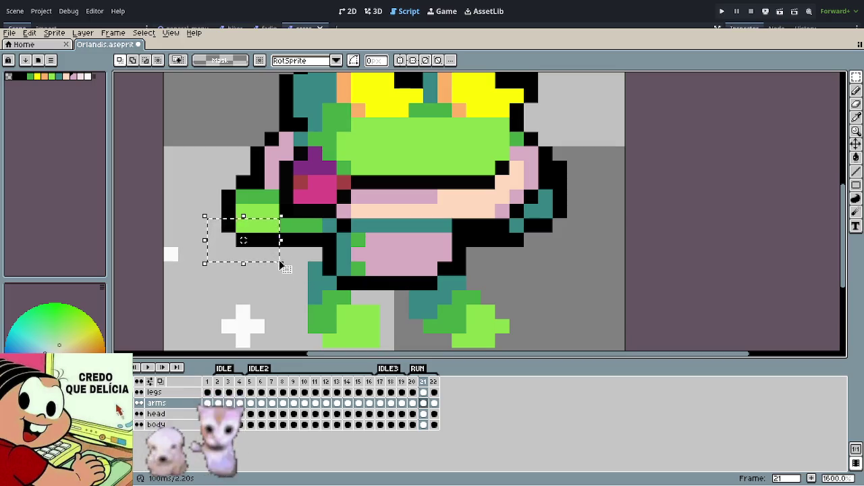
pyautogui.click(269, 253)
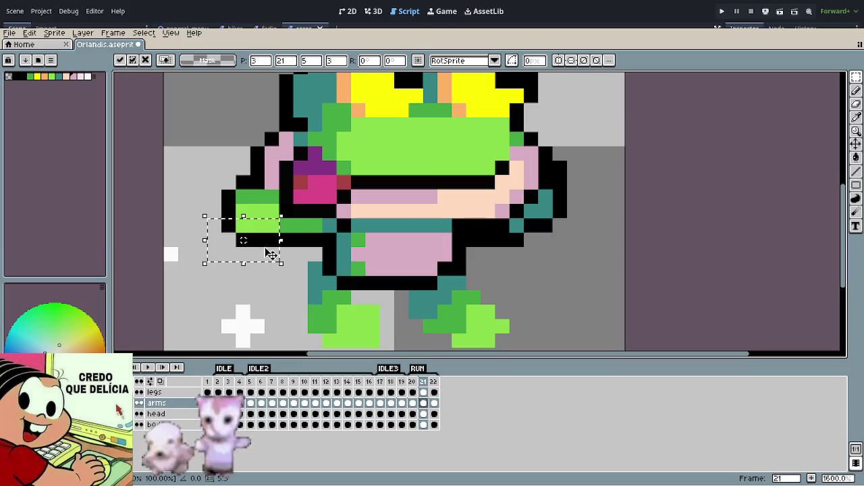
pyautogui.press('Return')
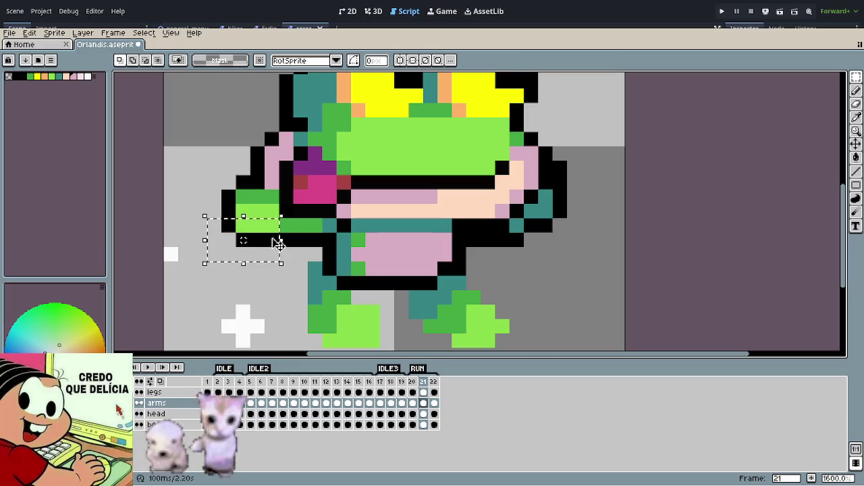
pyautogui.moveTo(193, 160); pyautogui.dragTo(280, 263)
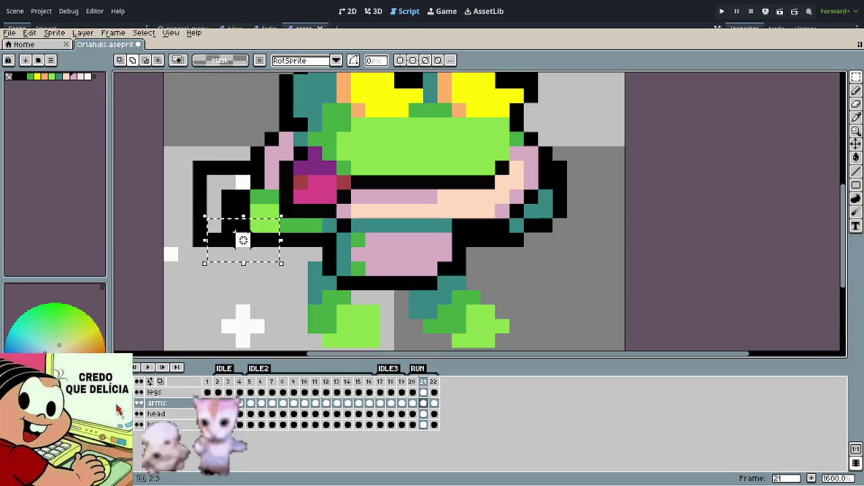
pyautogui.moveTo(282, 230)
pyautogui.mouseDown()
pyautogui.moveTo(268, 231)
pyautogui.moveTo(282, 216)
pyautogui.mouseUp()
pyautogui.press('Return')
pyautogui.scroll(-4, 459, 250)
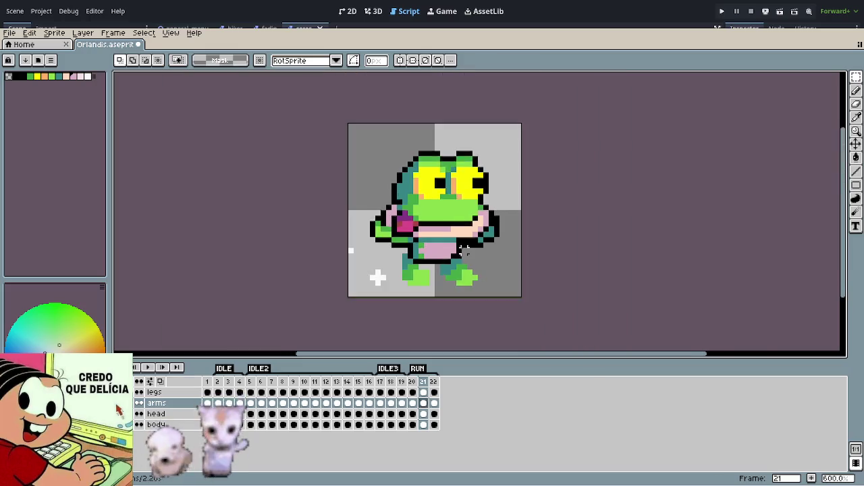
pyautogui.scroll(-2, 459, 250)
pyautogui.scroll(-1, 675, 260)
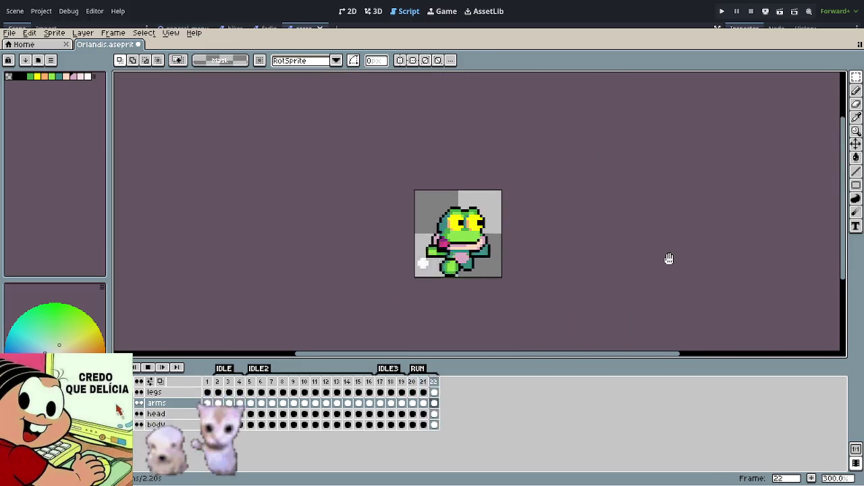
pyautogui.scroll(-1, 670, 257)
pyautogui.scroll(-1, 662, 254)
pyautogui.scroll(1, 536, 259)
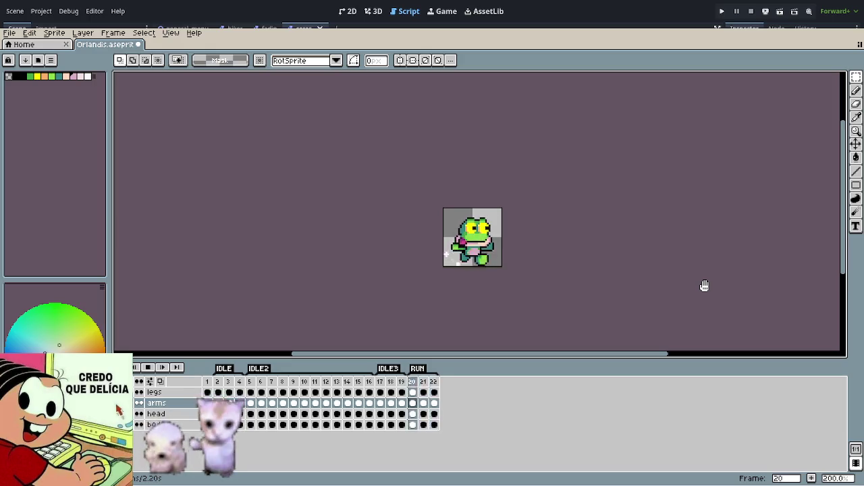
# Step: On the legs layer, undo the stray white pixels and step through the RUN leg poses
pyautogui.scroll(3, 489, 264)
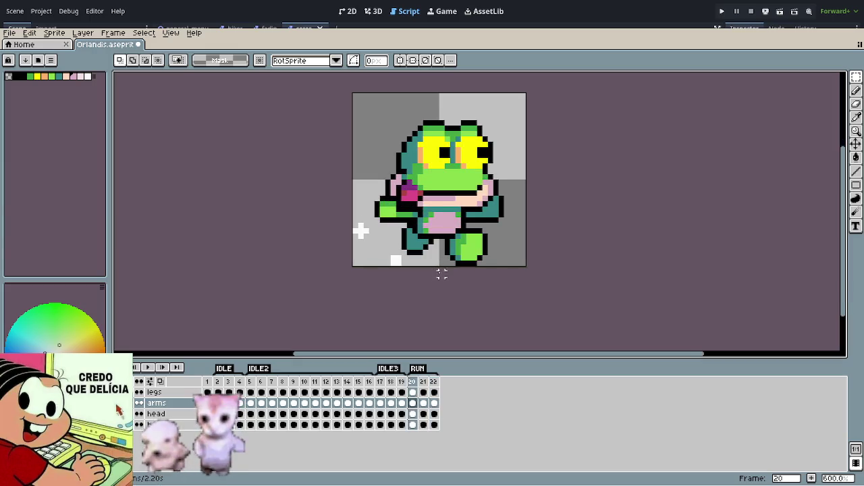
pyautogui.press('Up')
pyautogui.scroll(1, 431, 299)
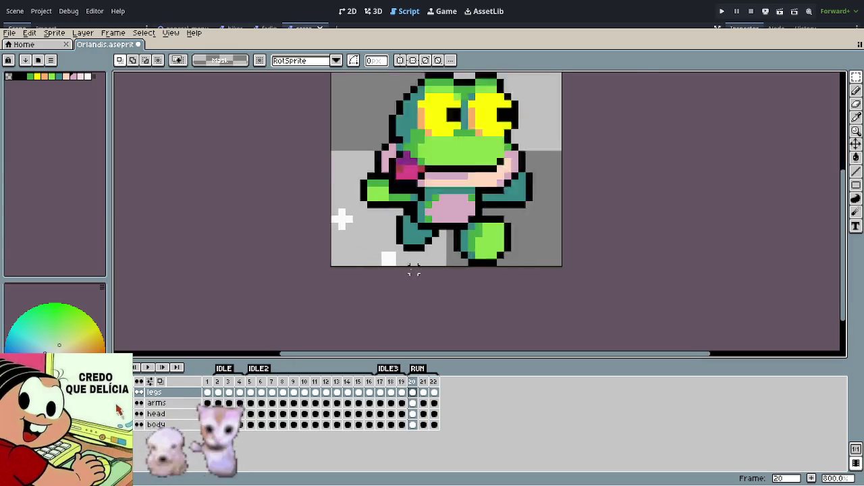
pyautogui.scroll(3, 415, 272)
pyautogui.press('b')
pyautogui.hotkey('ctrl', 'z')
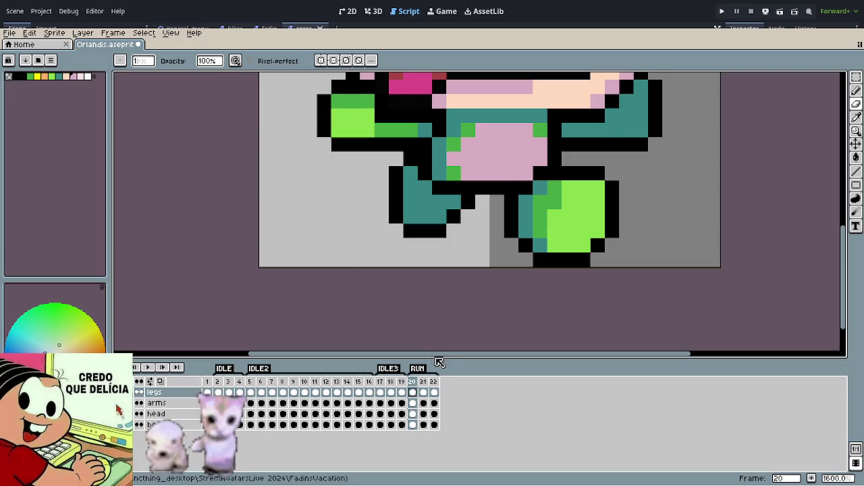
pyautogui.press('Right')
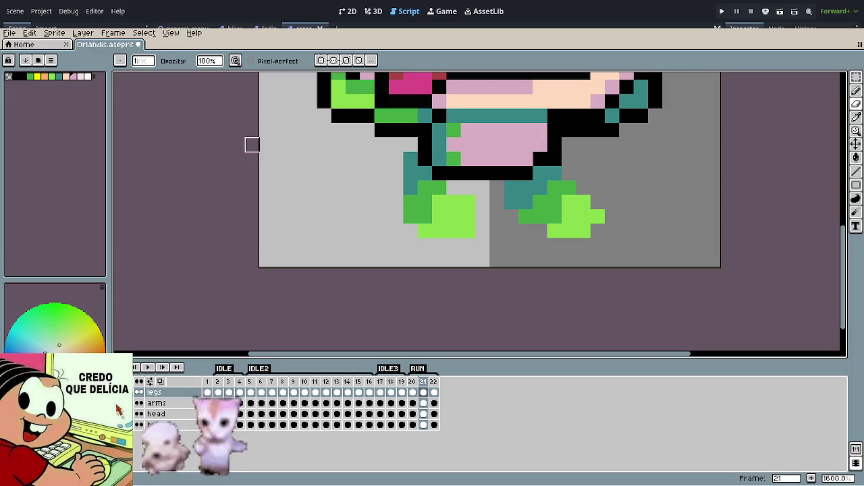
pyautogui.press('Right')
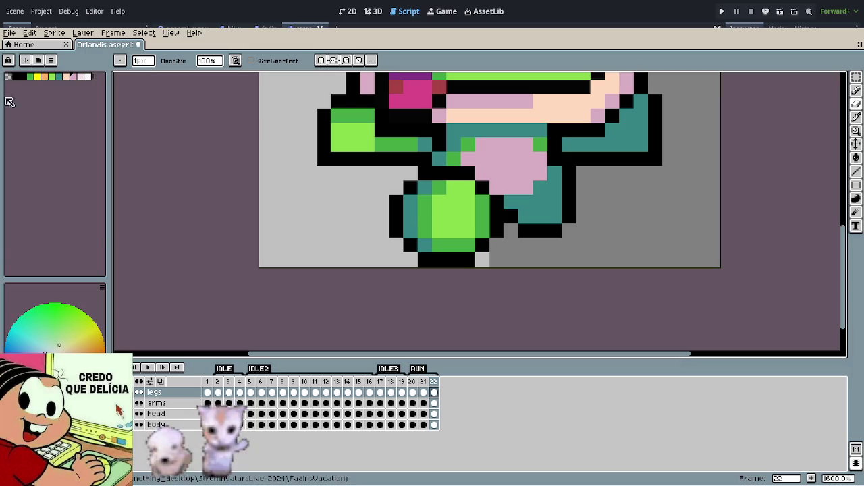
# Step: Pick off-white #fafafa and paint white pixels beside the frog's legs
pyautogui.click(88, 76)
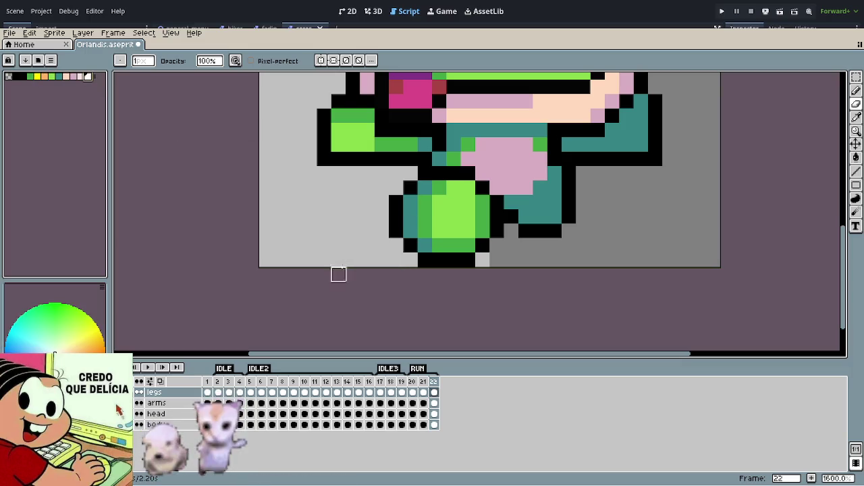
pyautogui.press('e')
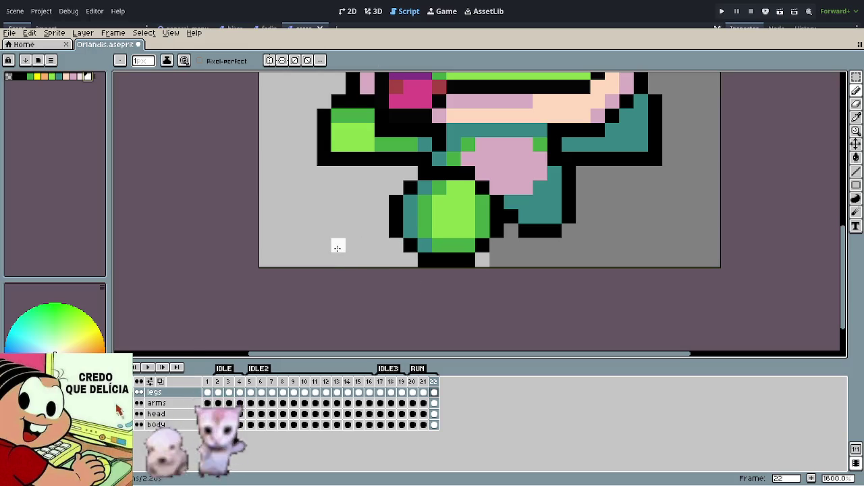
pyautogui.moveTo(337, 246); pyautogui.dragTo(353, 245)
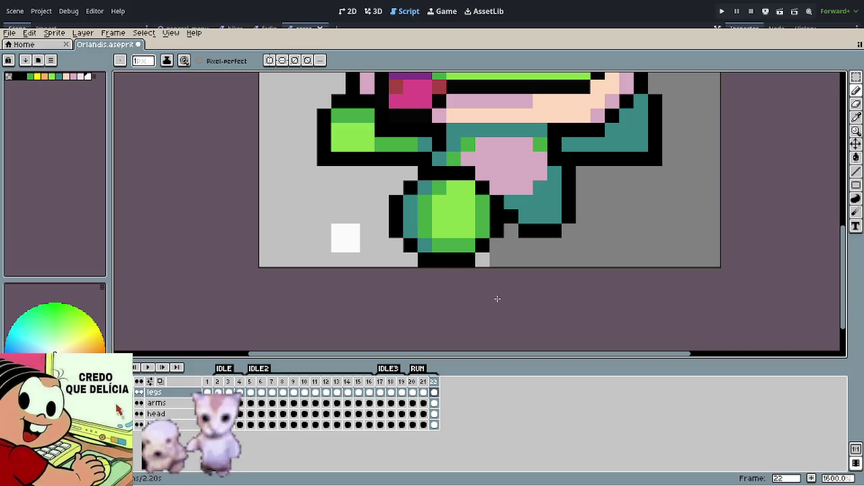
pyautogui.hotkey('ctrl', 'z')
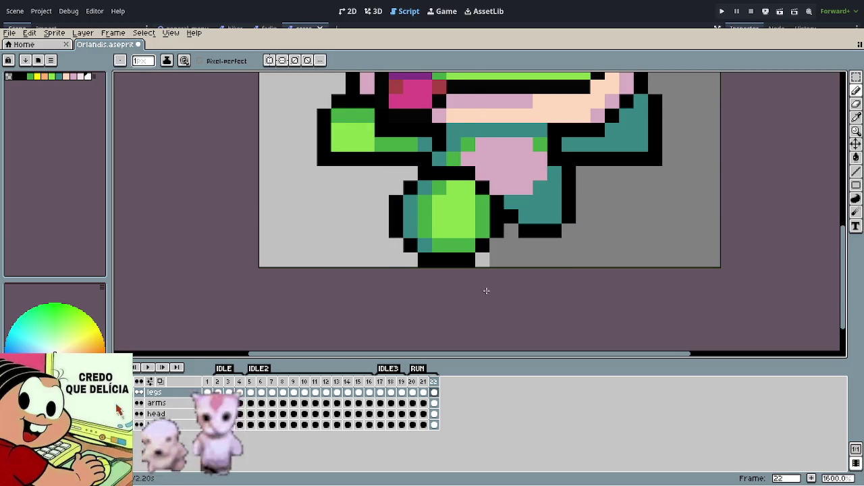
pyautogui.press('Left')
pyautogui.press('Left')
pyautogui.moveTo(351, 242); pyautogui.dragTo(362, 245)
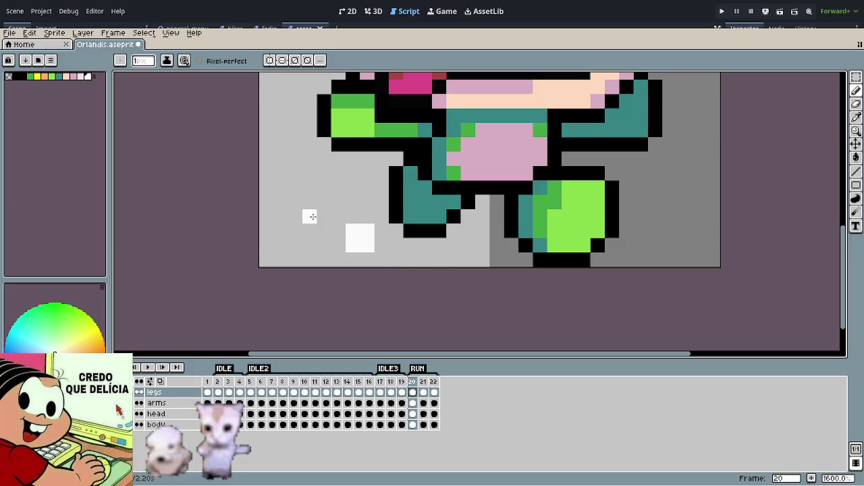
# Step: With onion skin on RUN frame 21, draw a white dust-puff outline beside the feet
pyautogui.press('Right')
pyautogui.click(150, 381)
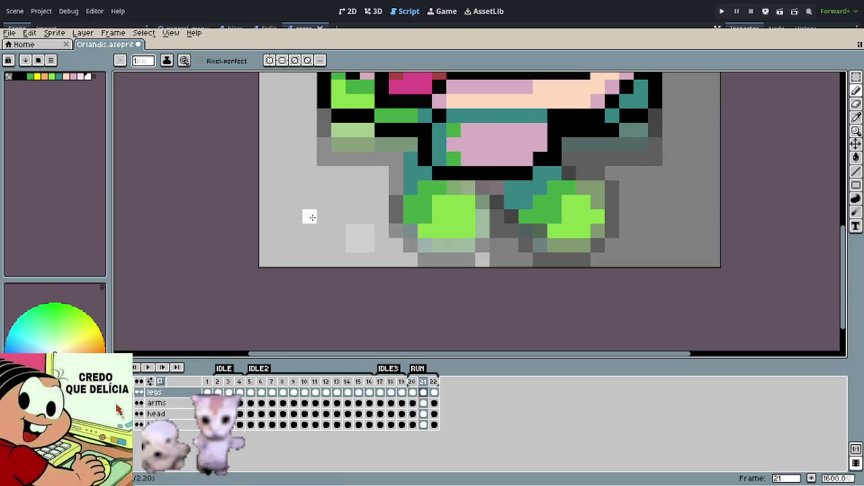
pyautogui.moveTo(306, 220)
pyautogui.mouseDown()
pyautogui.moveTo(347, 227)
pyautogui.moveTo(310, 231)
pyautogui.moveTo(366, 214)
pyautogui.moveTo(327, 246)
pyautogui.mouseUp()
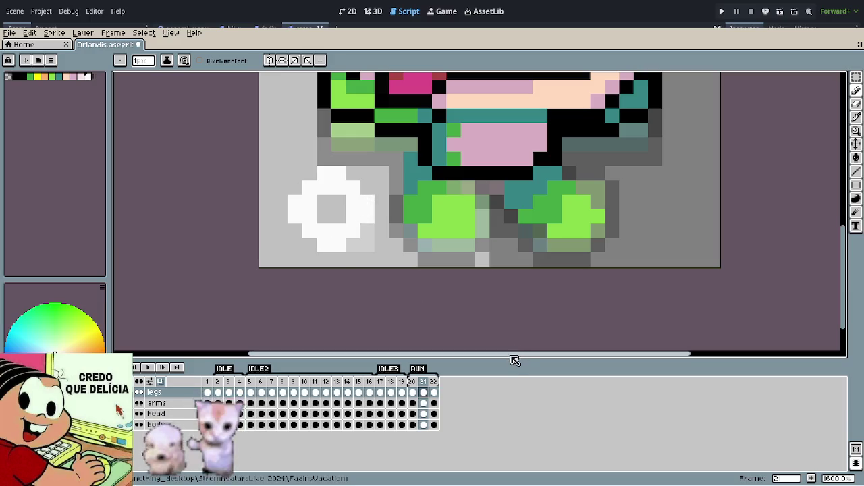
# Step: On RUN frame 22, paint white puff fragments with 1- and 2-pixel brushes
pyautogui.press('Return')
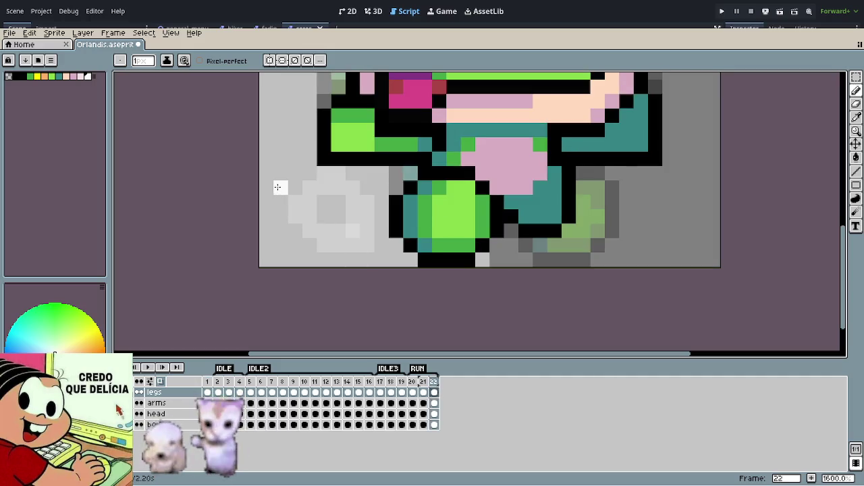
pyautogui.press('+')
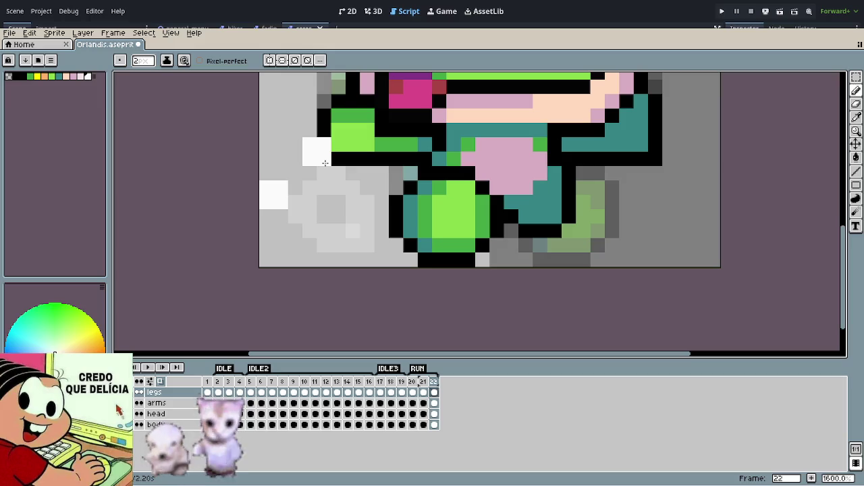
pyautogui.press('-')
pyautogui.moveTo(324, 171); pyautogui.dragTo(338, 173)
pyautogui.press('+')
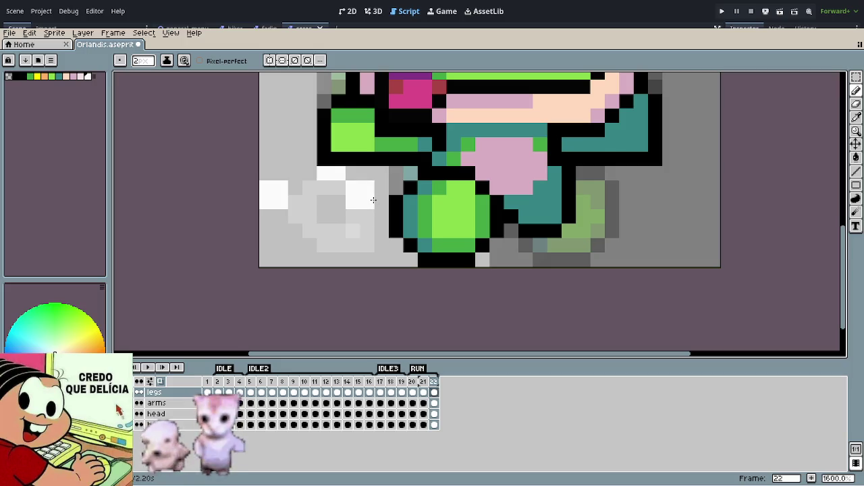
pyautogui.click(372, 200)
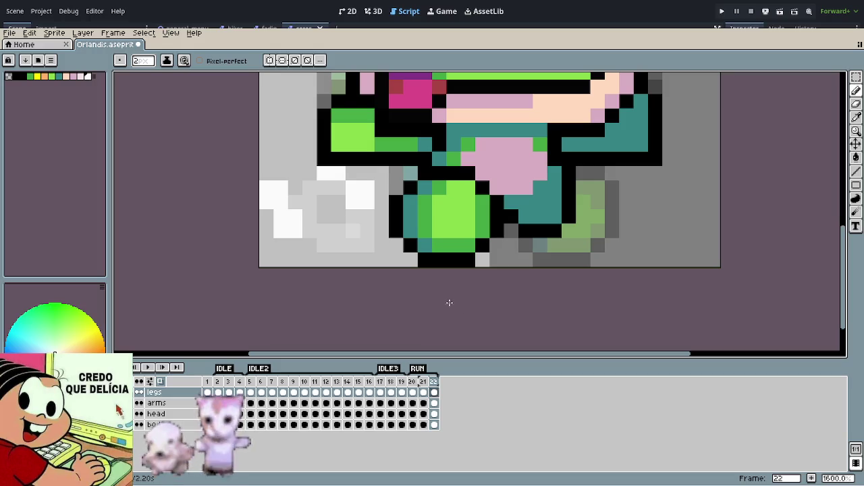
# Step: Flip between RUN frames to compare the dust puff, then play the animation
pyautogui.press('Left')
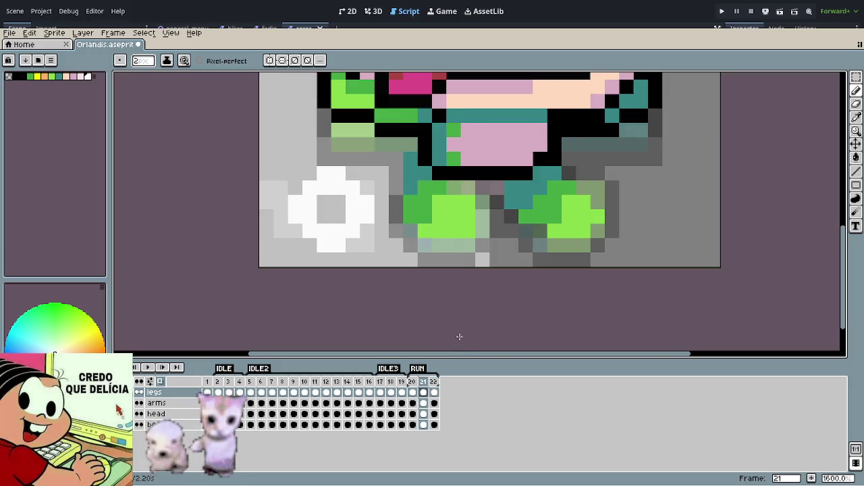
pyautogui.press('Left')
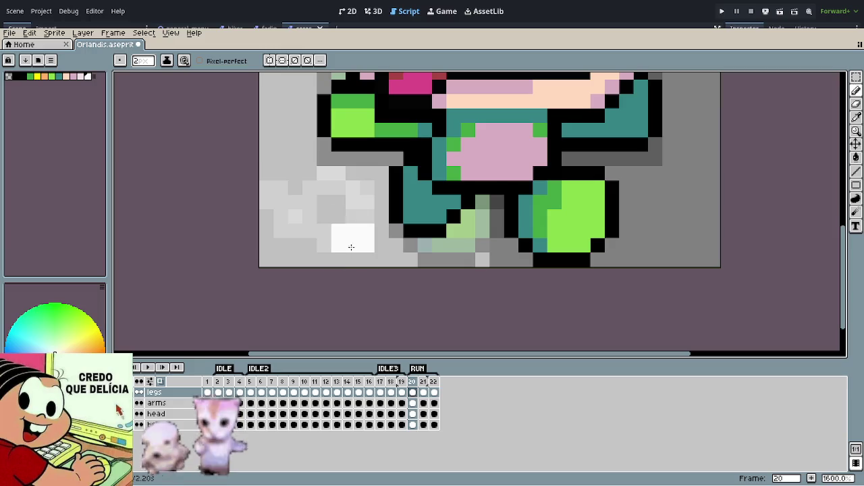
pyautogui.scroll(-1, 287, 204)
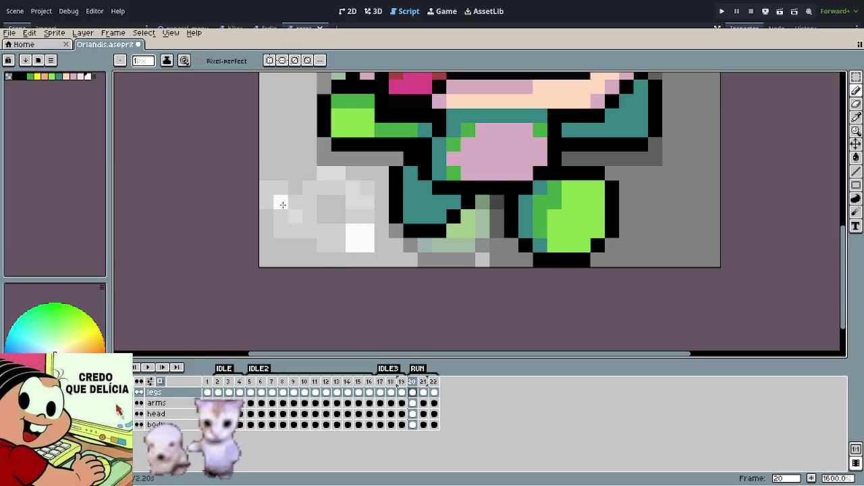
pyautogui.press('Right')
pyautogui.press('Right')
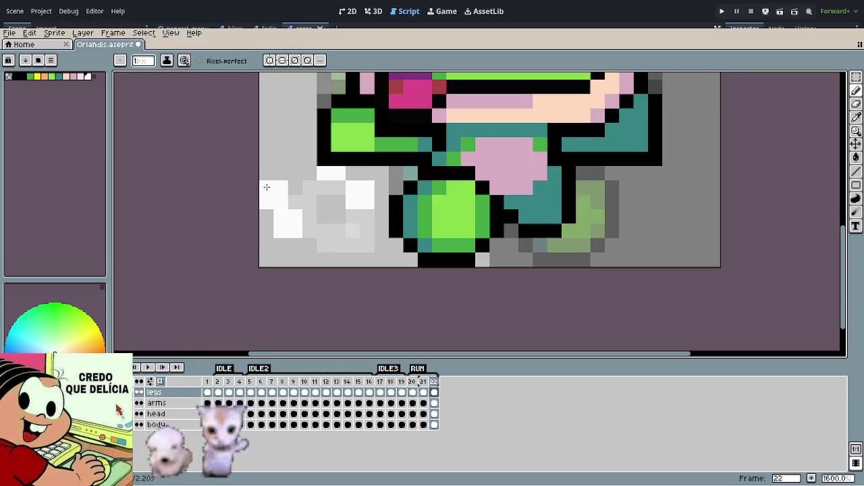
pyautogui.press('Left')
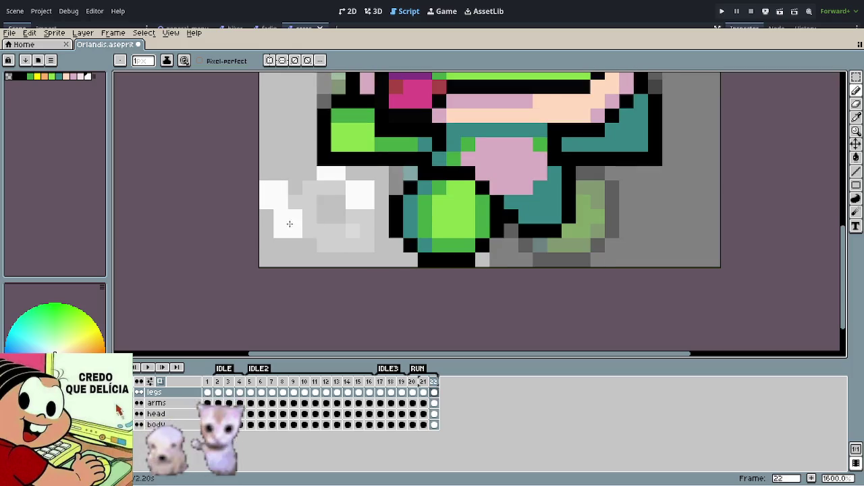
pyautogui.press('Right')
pyautogui.press('Left')
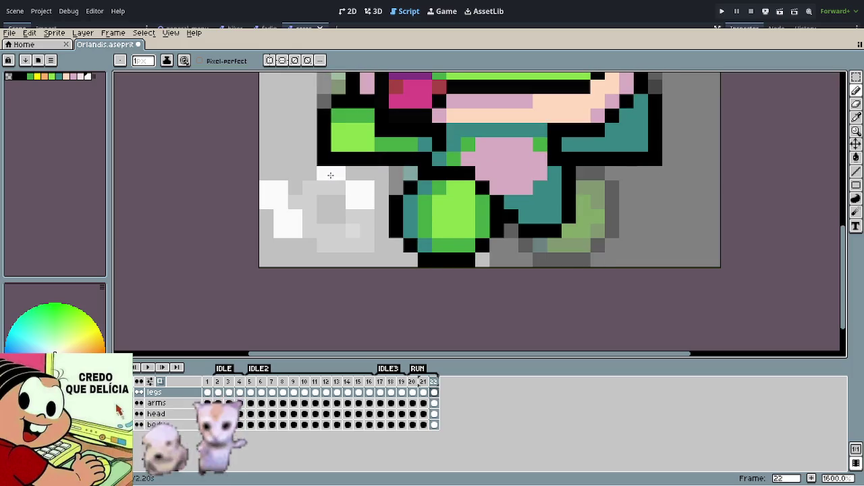
pyautogui.press('Right')
pyautogui.press('Left')
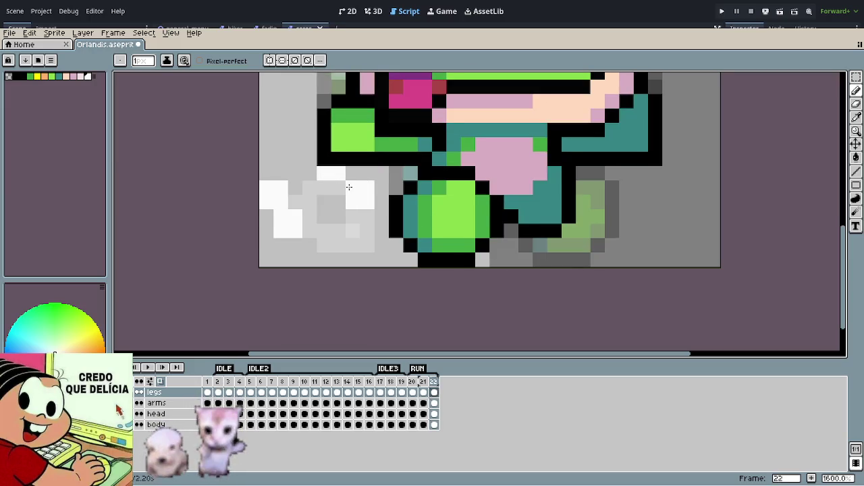
pyautogui.press('Right')
pyautogui.press('Left')
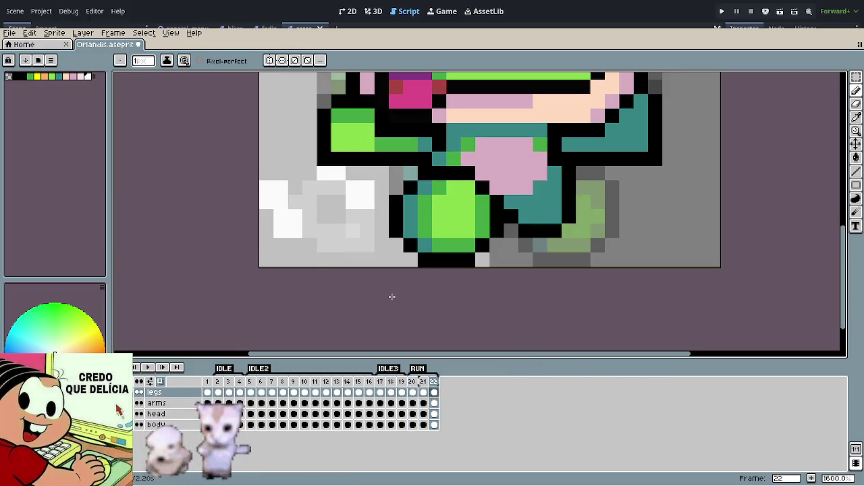
pyautogui.press('Return')
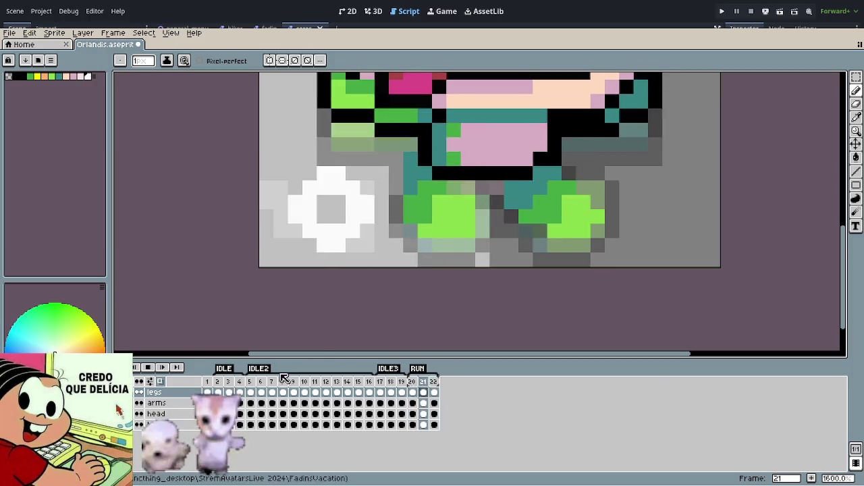
pyautogui.scroll(-2, 380, 247)
pyautogui.scroll(-4, 405, 246)
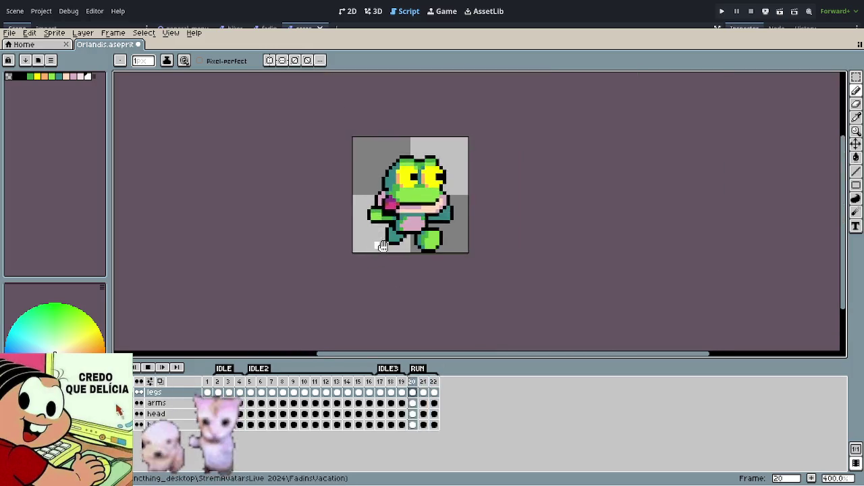
pyautogui.scroll(-2, 496, 243)
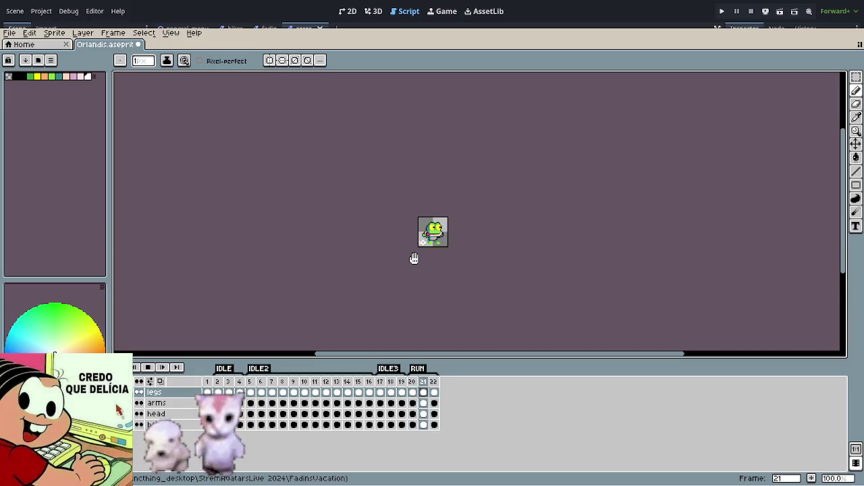
pyautogui.scroll(3, 414, 258)
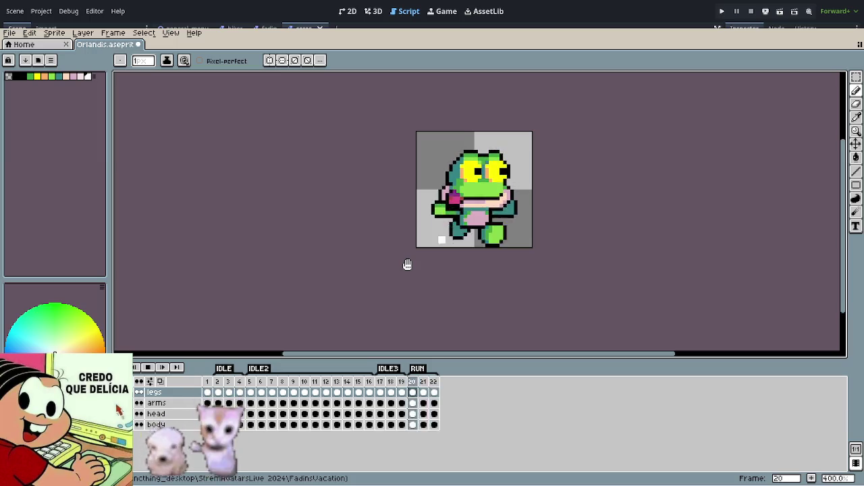
pyautogui.scroll(2, 411, 239)
pyautogui.scroll(4, 418, 230)
pyautogui.scroll(2, 418, 236)
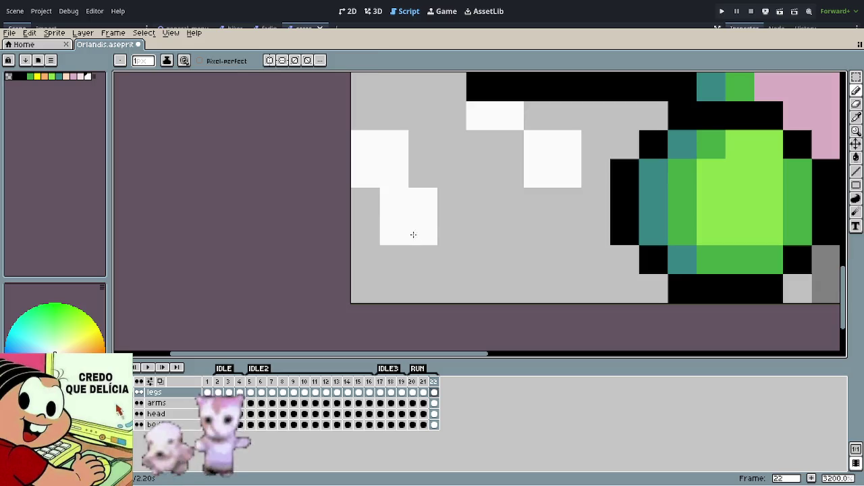
# Step: Erase two white pixels from a dust-puff fragment on RUN frame 22
pyautogui.press('e')
pyautogui.moveTo(418, 235); pyautogui.dragTo(423, 232)
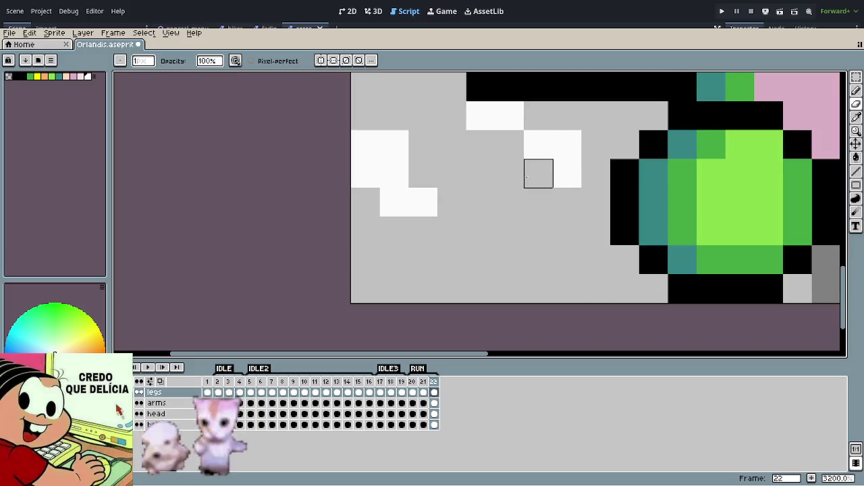
pyautogui.scroll(-5, 507, 268)
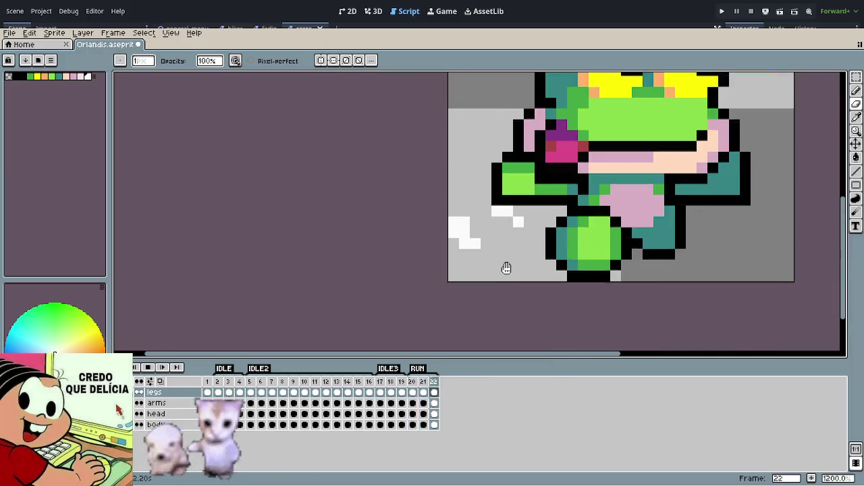
pyautogui.scroll(-4, 507, 268)
pyautogui.scroll(-1, 419, 285)
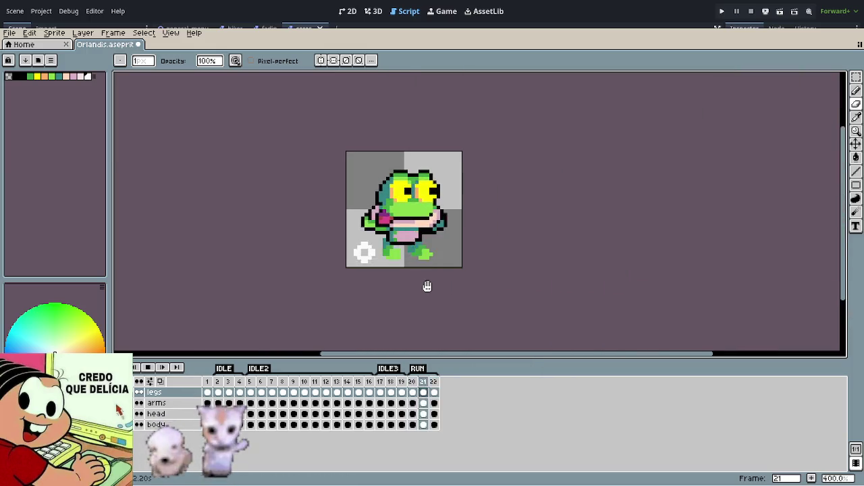
# Step: Stop playback, check RUN frames 21 and 22, then return to Pencil and replay the animation
pyautogui.press('Return')
pyautogui.press('Right')
pyautogui.scroll(2, 365, 260)
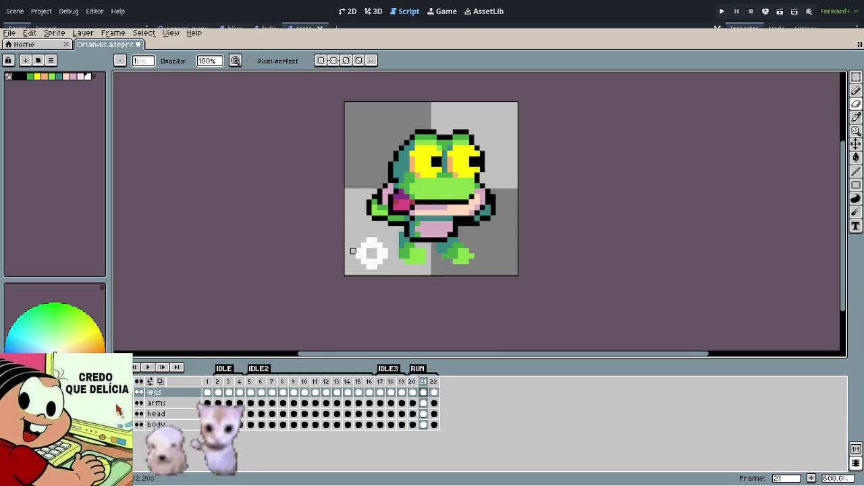
pyautogui.scroll(3, 356, 253)
pyautogui.scroll(1, 356, 273)
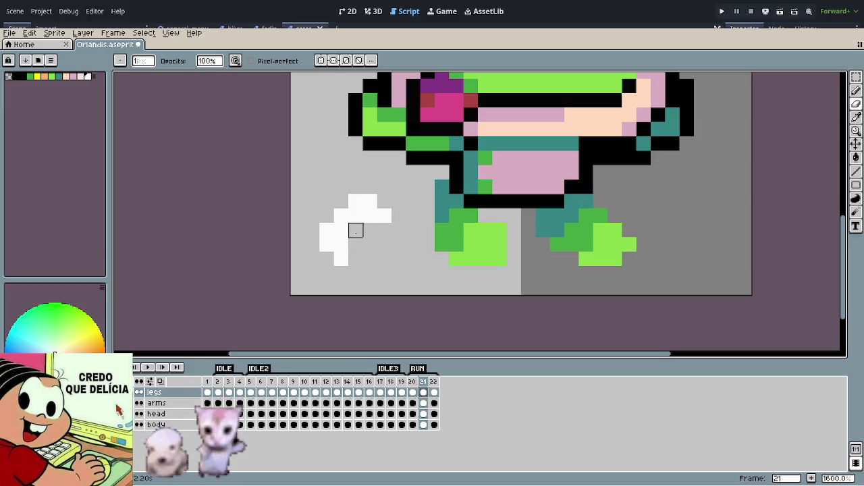
pyautogui.press('e')
pyautogui.press('Right')
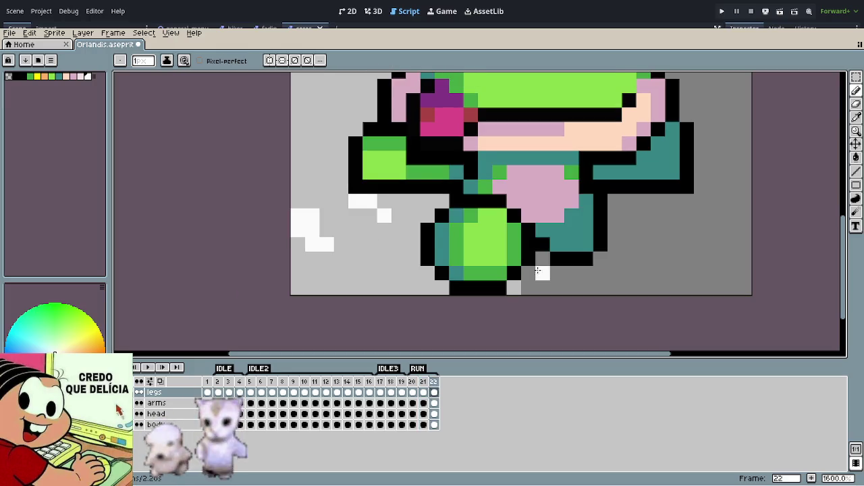
pyautogui.press('b')
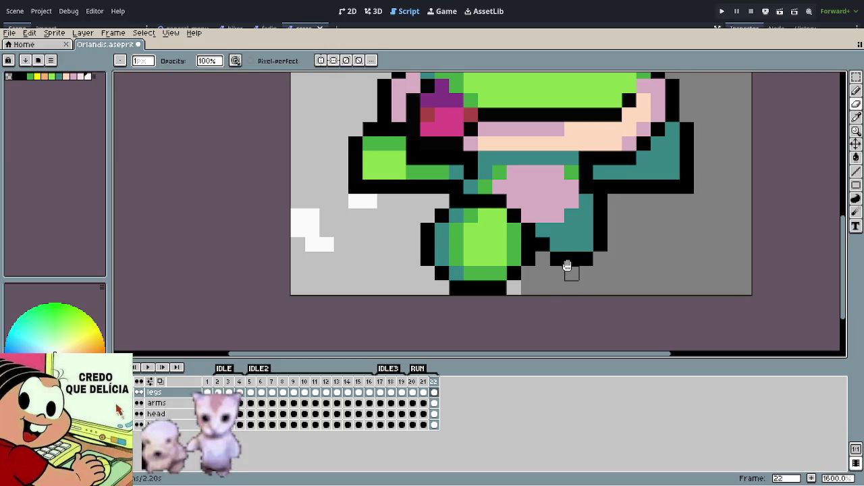
pyautogui.press('Return')
pyautogui.scroll(-6, 549, 228)
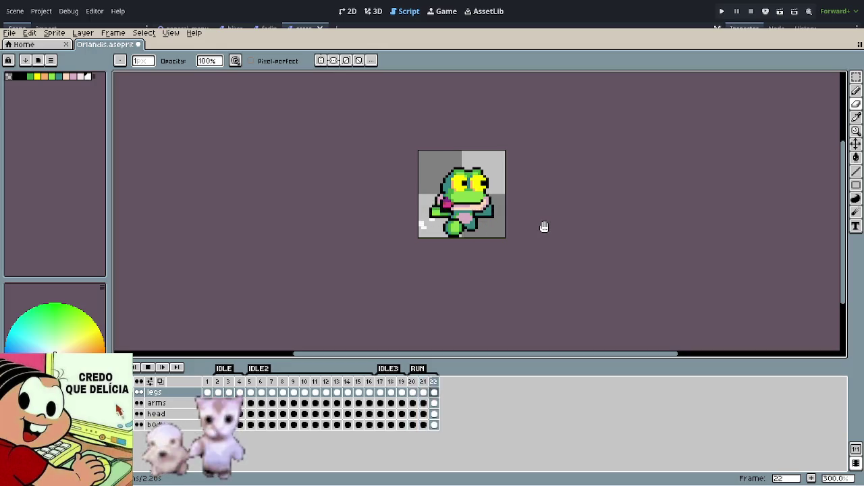
pyautogui.scroll(2, 432, 229)
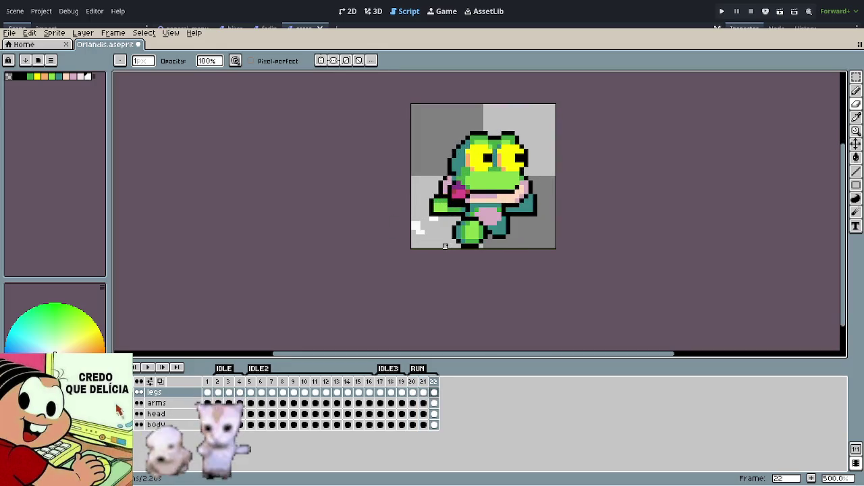
pyautogui.scroll(5, 445, 247)
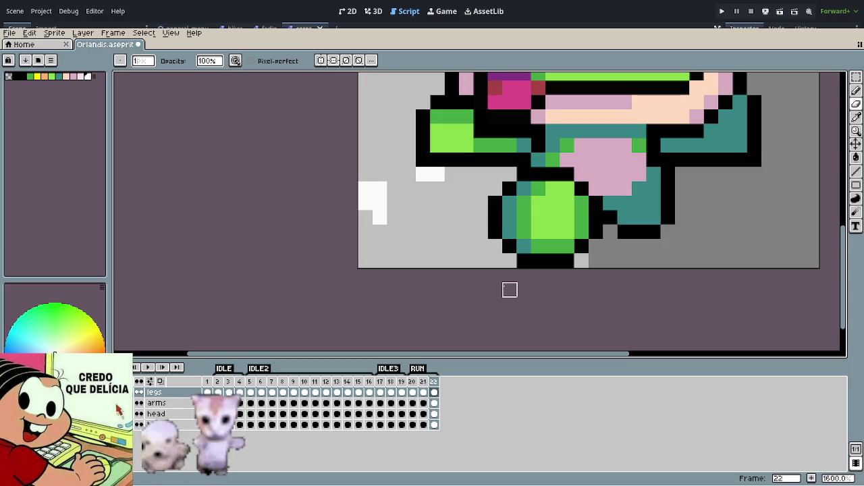
pyautogui.scroll(-5, 465, 250)
pyautogui.scroll(-2, 459, 251)
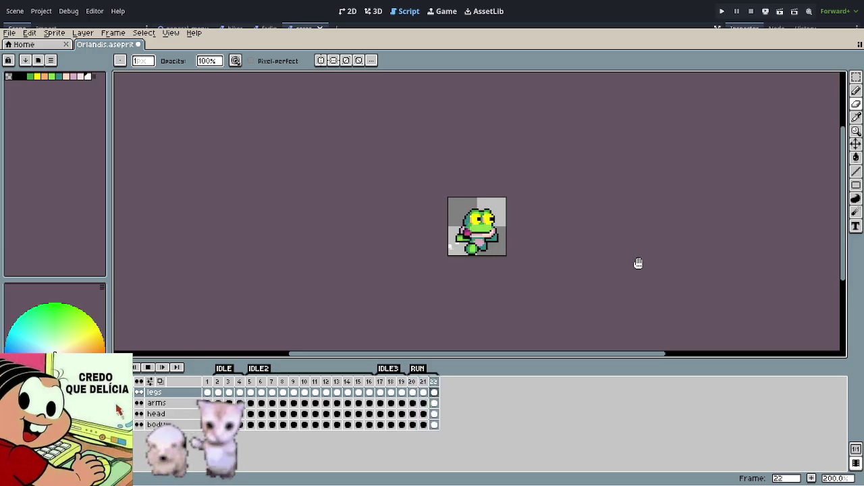
pyautogui.scroll(2, 478, 264)
pyautogui.scroll(3, 460, 262)
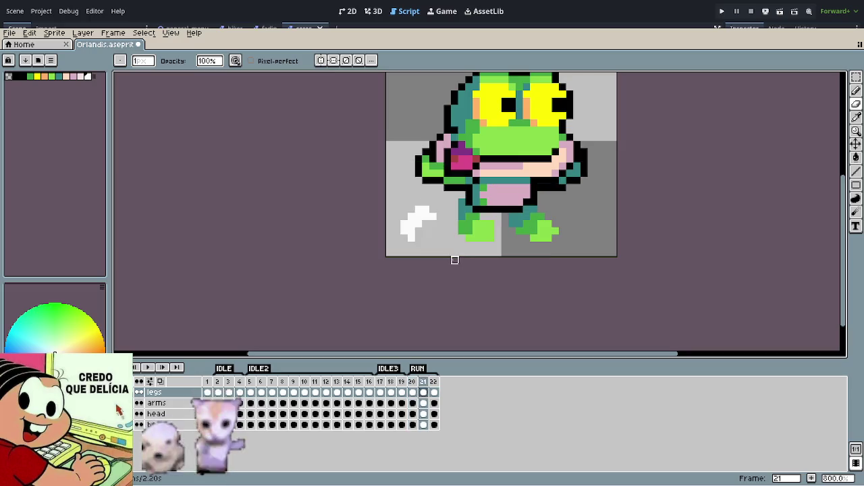
pyautogui.scroll(5, 433, 238)
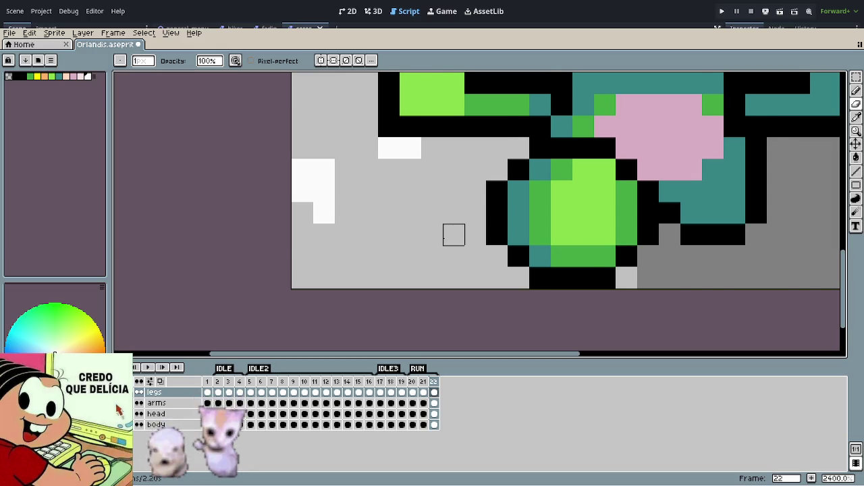
pyautogui.scroll(-2, 454, 234)
pyautogui.scroll(-3, 451, 235)
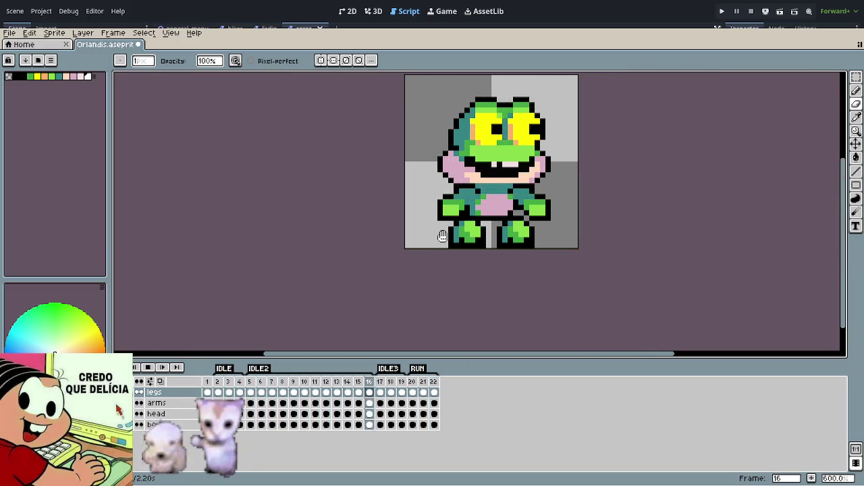
pyautogui.scroll(-3, 441, 237)
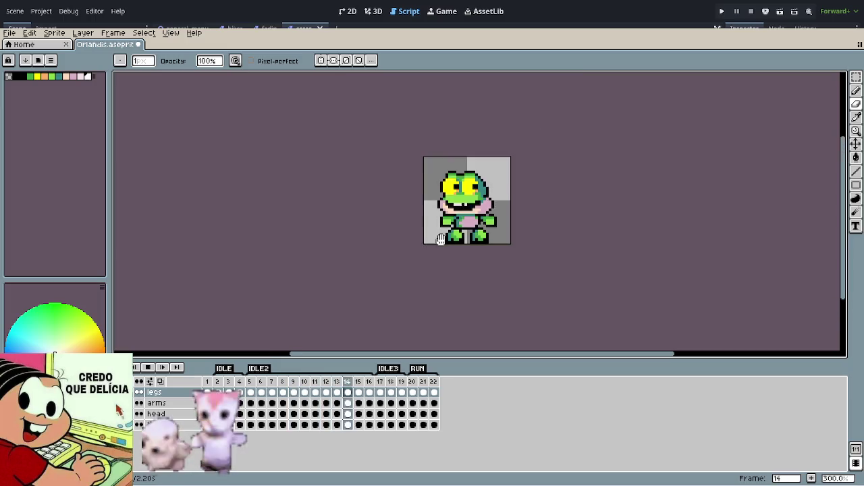
pyautogui.scroll(-2, 624, 234)
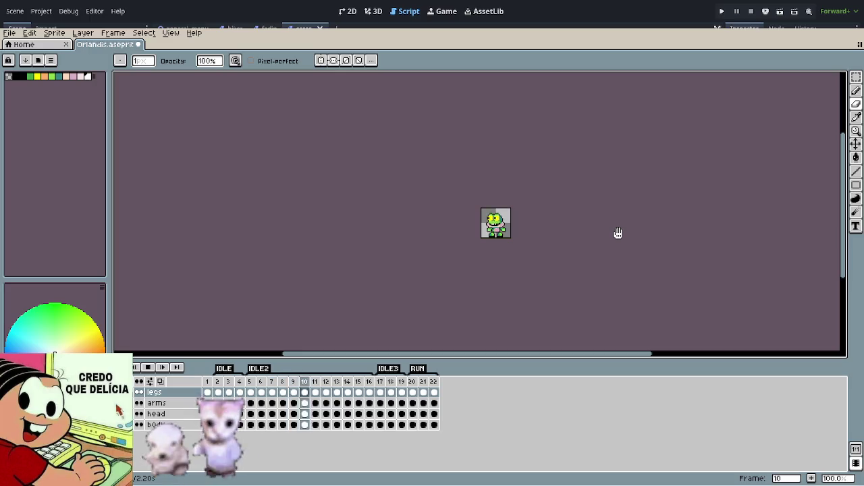
pyautogui.scroll(2, 618, 233)
pyautogui.moveTo(574, 233); pyautogui.dragTo(510, 257)
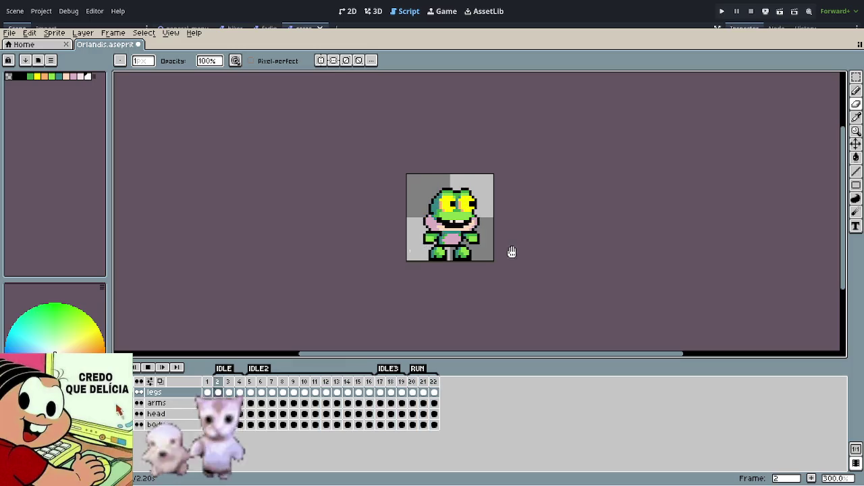
# Step: Paste copies of RUN frames 20–22 after frame 22, trim surplus frames to 25, and play
pyautogui.click(434, 383)
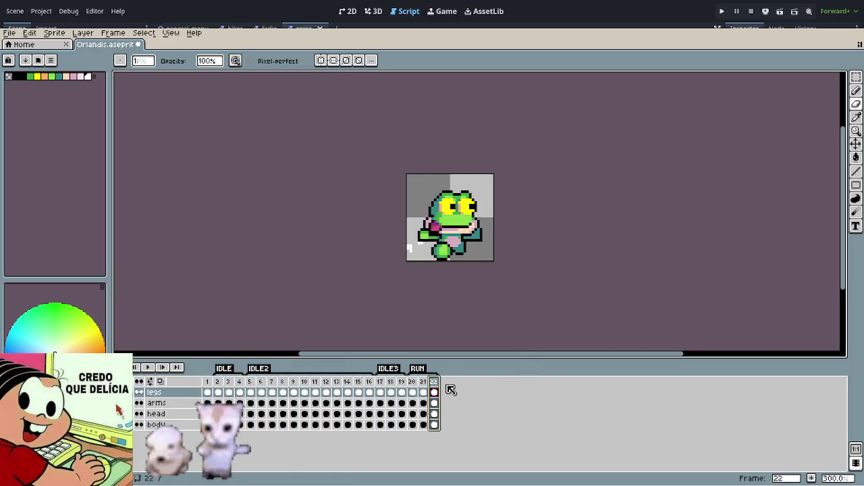
pyautogui.hotkey('alt', 'n')
pyautogui.hotkey('alt', 'n')
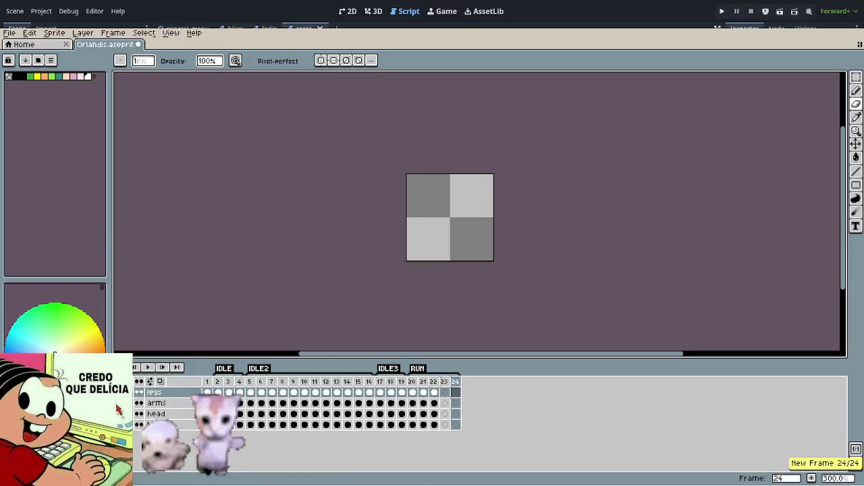
pyautogui.hotkey('alt', 'n')
pyautogui.click(413, 392)
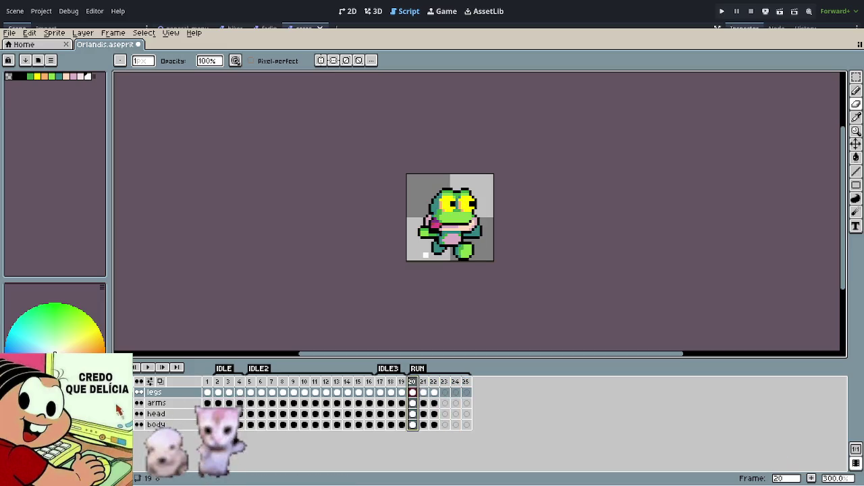
pyautogui.keyDown('shift'); pyautogui.click(434, 383); pyautogui.keyUp('shift')
pyautogui.hotkey('ctrl', 'c')
pyautogui.click(457, 383)
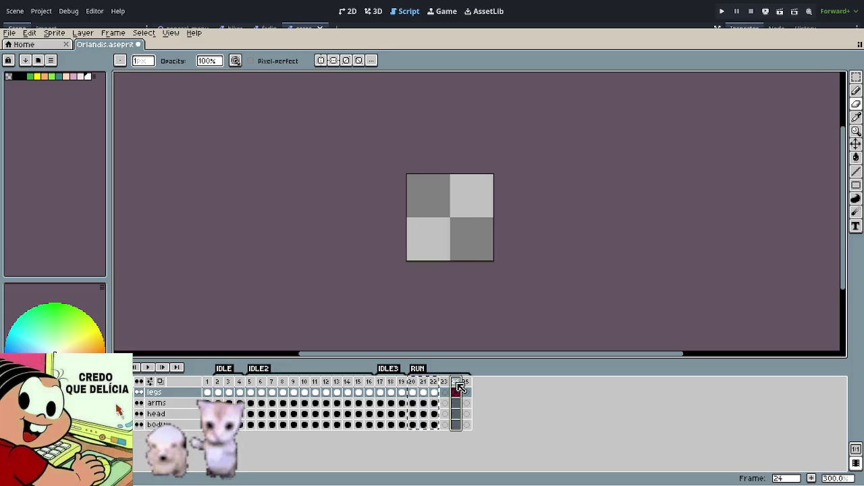
pyautogui.hotkey('ctrl', 'v')
pyautogui.hotkey('alt', 'c')
pyautogui.hotkey('alt', 'c')
pyautogui.hotkey('alt', 'c')
pyautogui.press('Return')
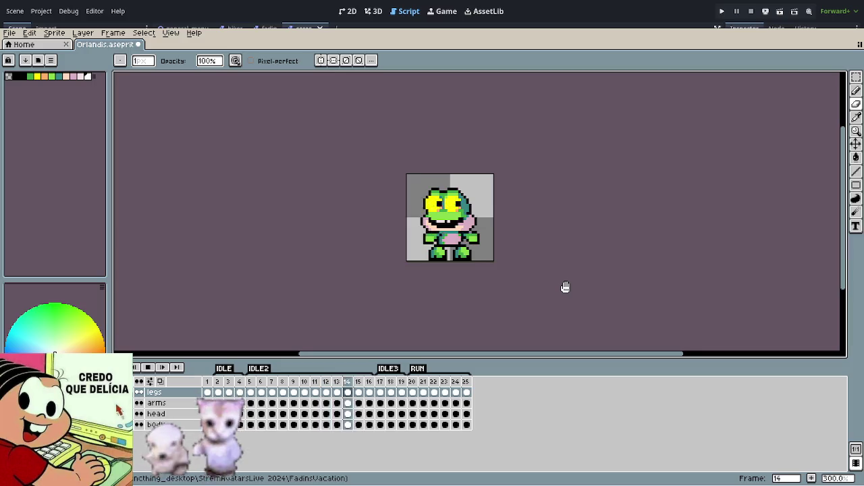
pyautogui.scroll(-2, 564, 288)
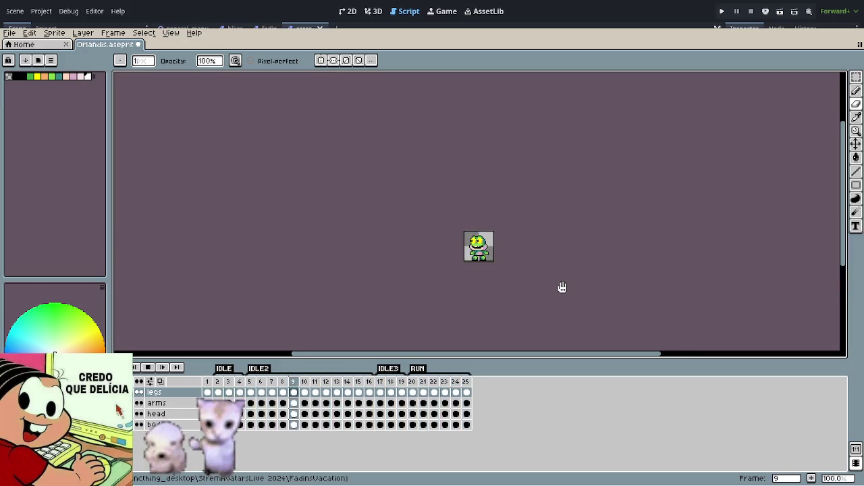
pyautogui.scroll(1, 560, 286)
pyautogui.scroll(3, 496, 249)
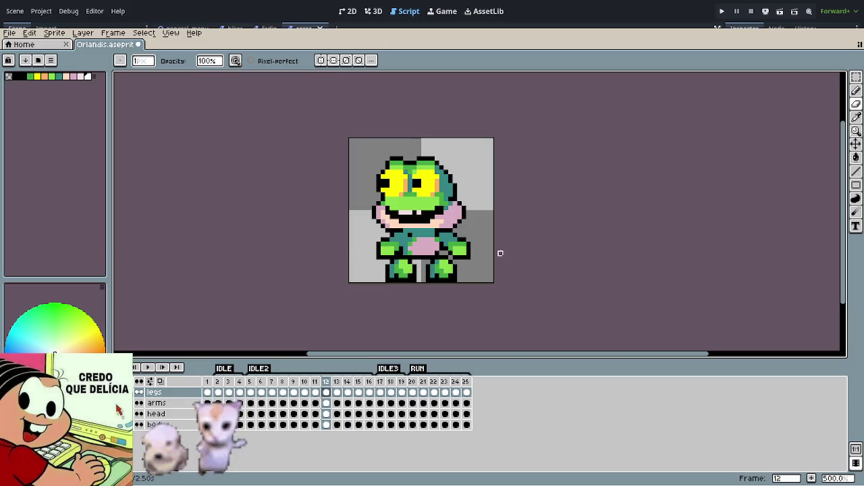
# Step: Make the arms layer active, then start and stop the animation playback
pyautogui.scroll(1, 486, 252)
pyautogui.scroll(4, 430, 250)
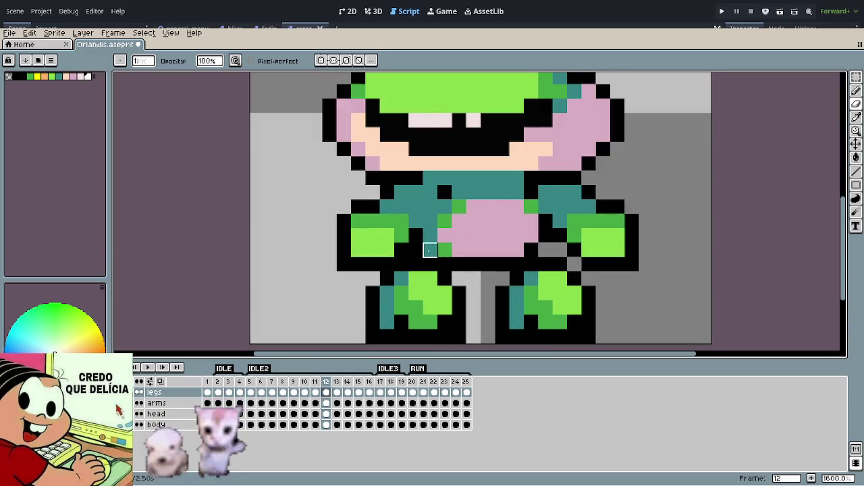
pyautogui.press('Down')
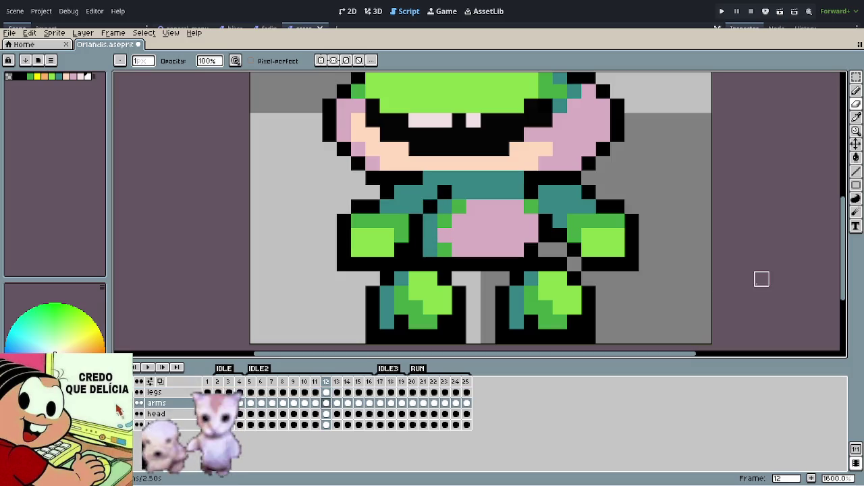
pyautogui.scroll(-6, 668, 243)
pyautogui.press('Return')
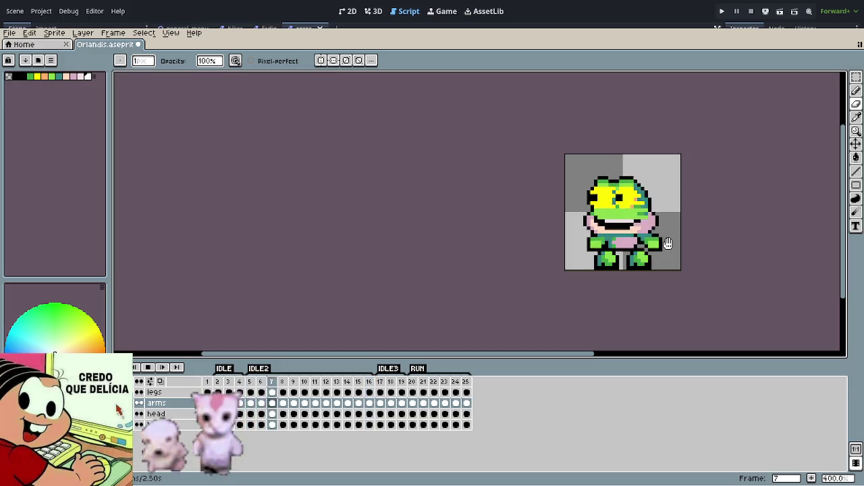
pyautogui.scroll(3, 668, 243)
pyautogui.press('Return')
# Step: Step back two frames, then advance frame by frame to frame 5 to check the arms
pyautogui.scroll(3, 639, 234)
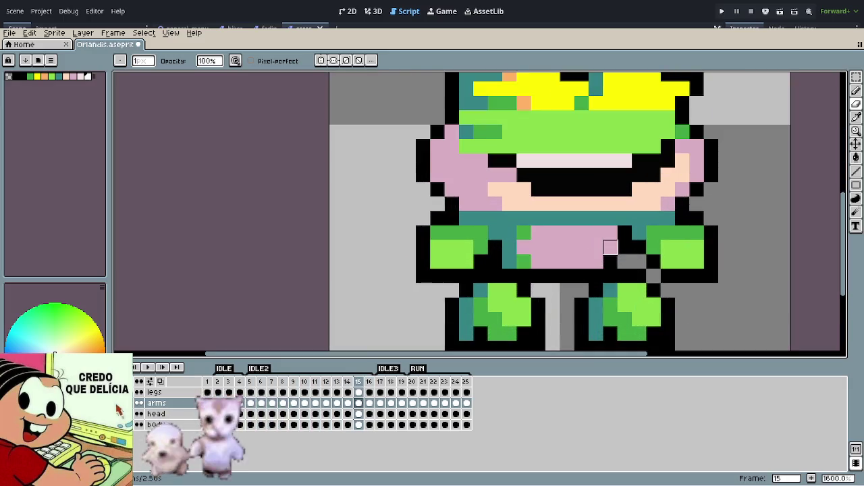
pyautogui.press('Left')
pyautogui.press('Left')
pyautogui.press('Left')
pyautogui.press('Left')
pyautogui.press('Left')
pyautogui.press('Left')
pyautogui.press('Left')
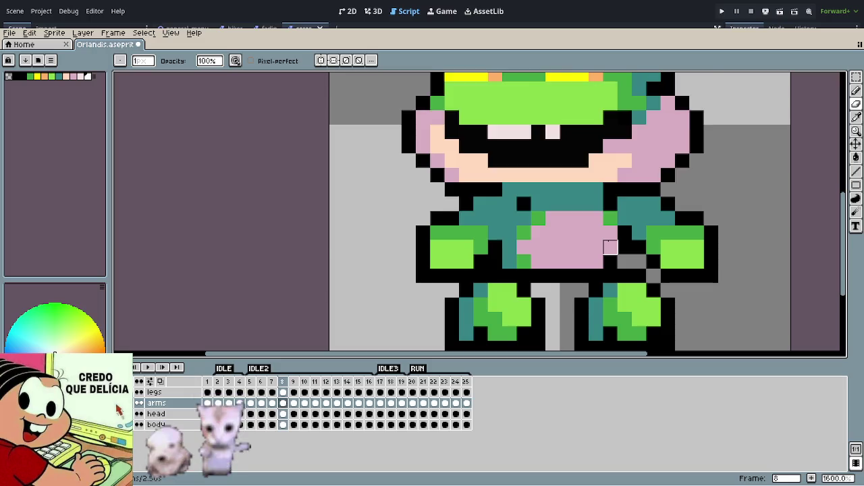
pyautogui.press('Left')
pyautogui.press('Left')
pyautogui.press('Left')
pyautogui.press('Left')
pyautogui.press('Left')
pyautogui.press('Left')
pyautogui.press('Left')
pyautogui.press('Right')
pyautogui.press('Right')
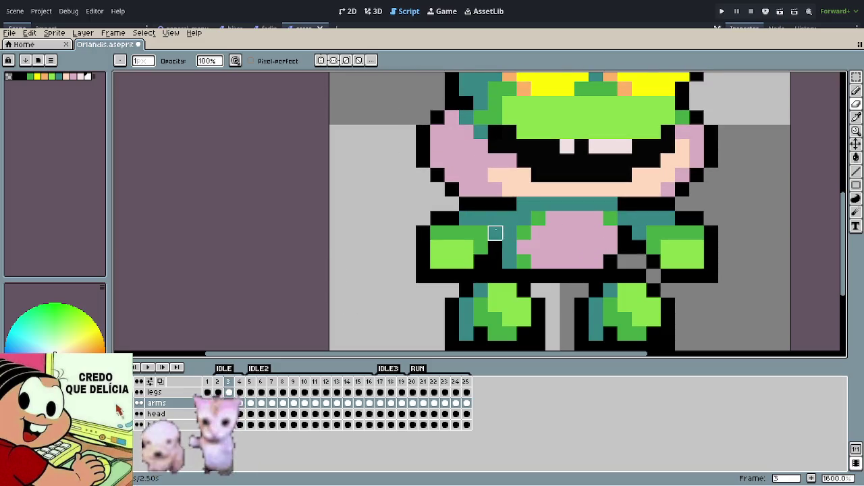
pyautogui.press('Right')
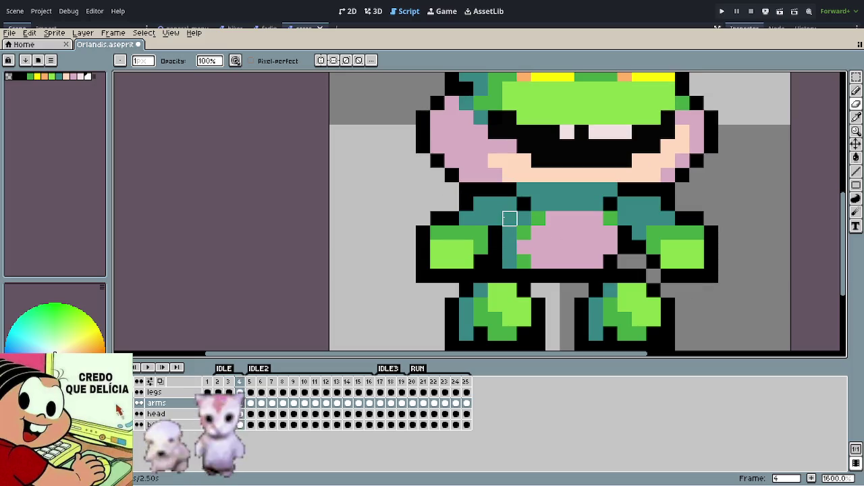
pyautogui.press('Right')
pyautogui.press('Right')
pyautogui.press('Right')
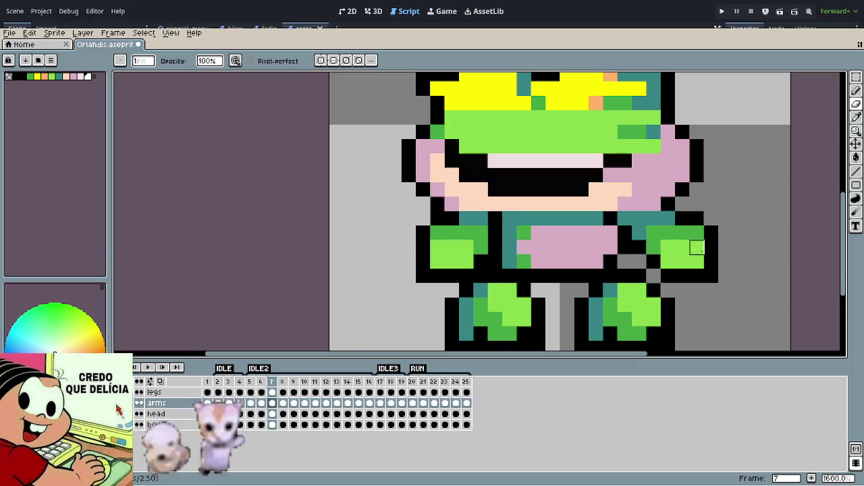
pyautogui.scroll(-6, 631, 243)
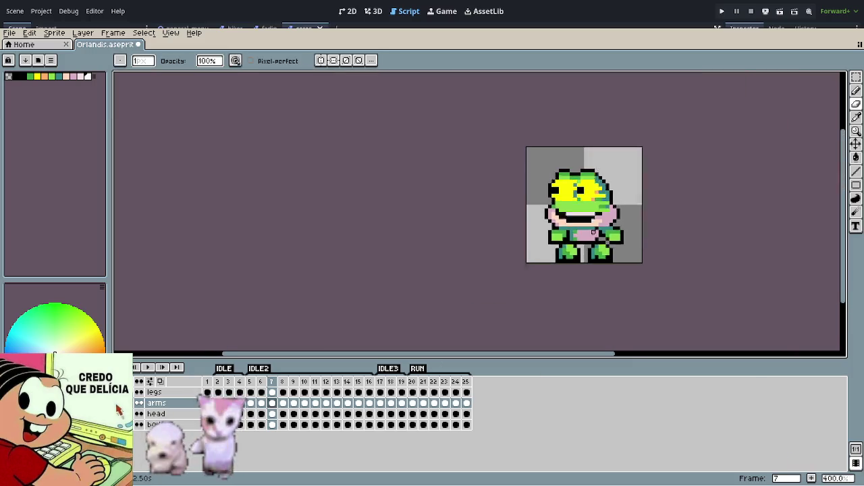
pyautogui.scroll(6, 606, 242)
pyautogui.press('Right')
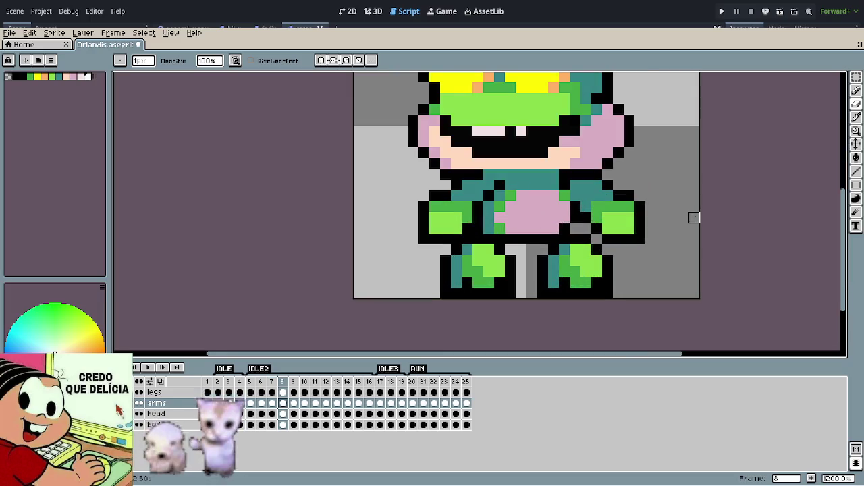
pyautogui.press('Right')
pyautogui.press('Right')
pyautogui.press('Right')
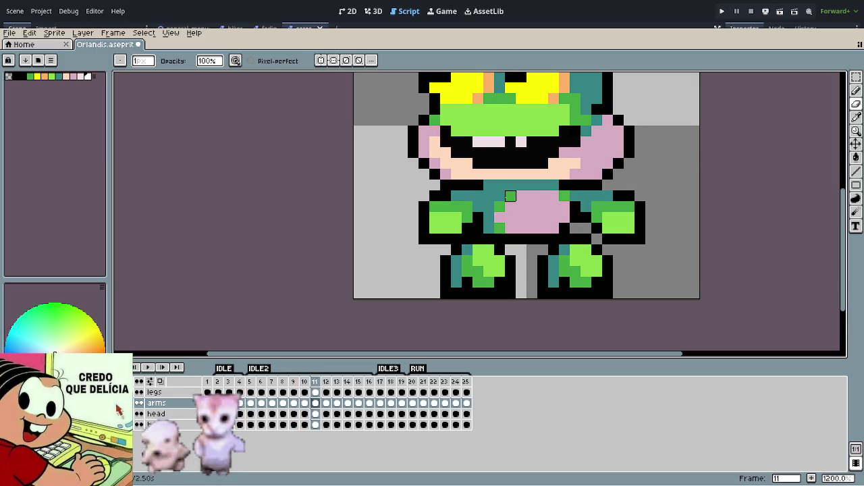
pyautogui.press('Left')
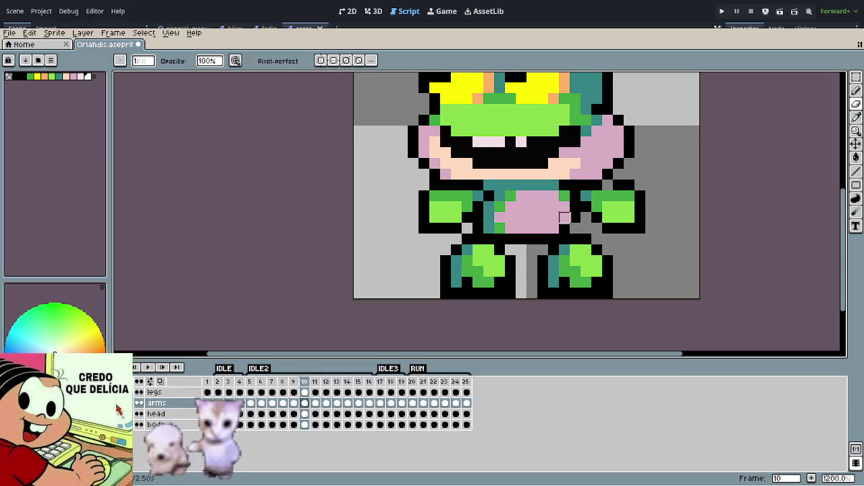
pyautogui.press('Left')
pyautogui.press('Right')
pyautogui.press('Right')
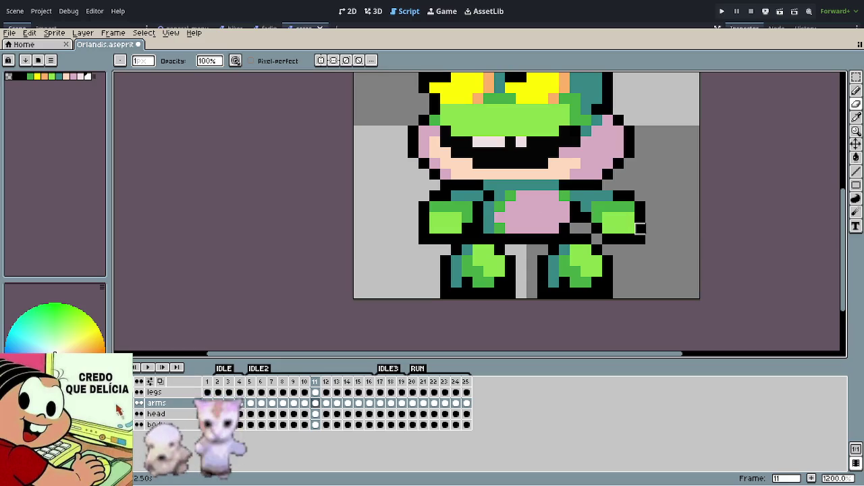
pyautogui.press('Right')
pyautogui.press('Left')
pyautogui.press('Right')
pyautogui.press('Right')
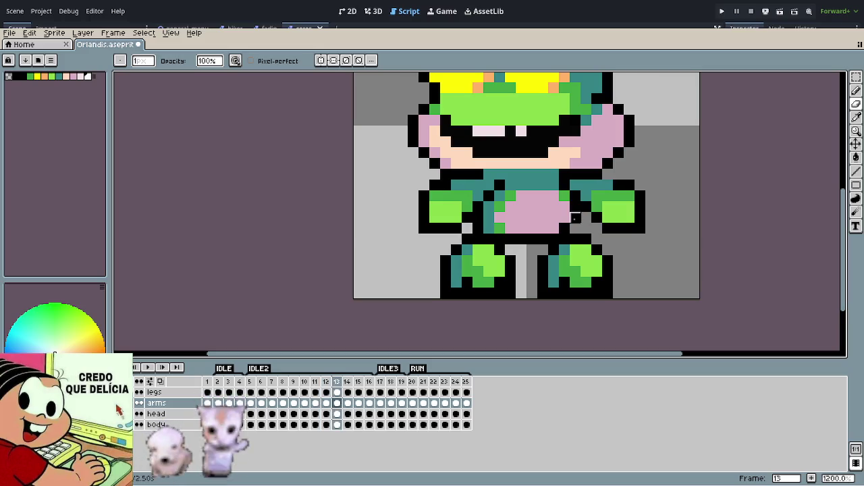
pyautogui.press('Right')
pyautogui.press('Right')
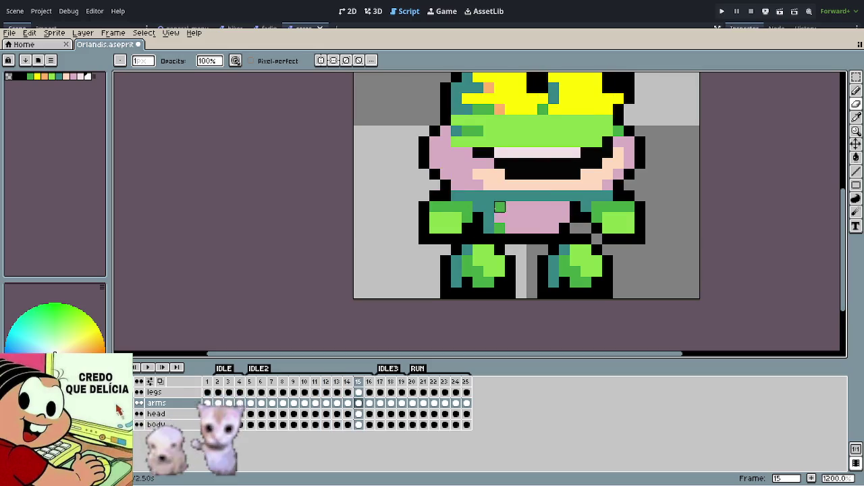
pyautogui.press('Right')
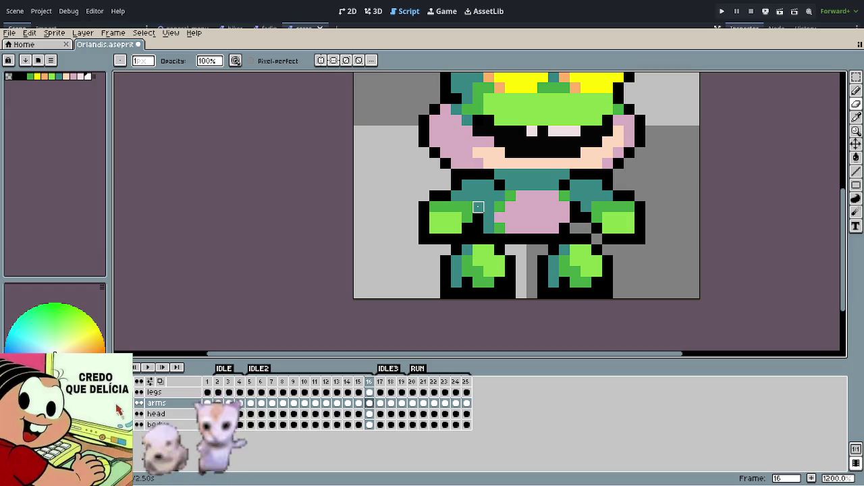
pyautogui.press('Right')
pyautogui.press('Right')
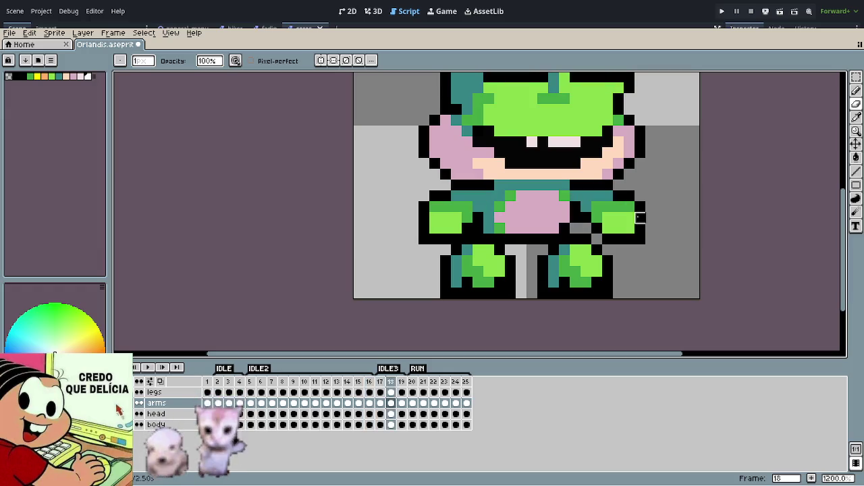
pyautogui.press('Right')
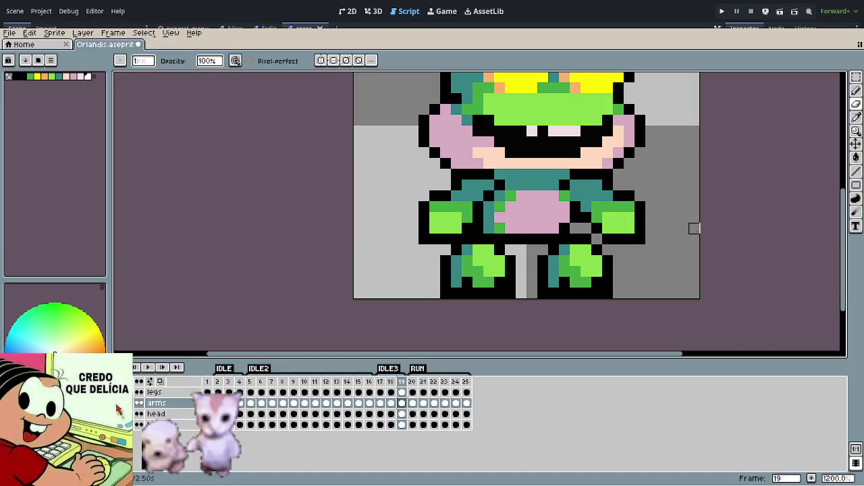
pyautogui.press('Right')
pyautogui.press('Right')
pyautogui.press('Right')
pyautogui.press('Right')
pyautogui.press('Right')
pyautogui.press('Return')
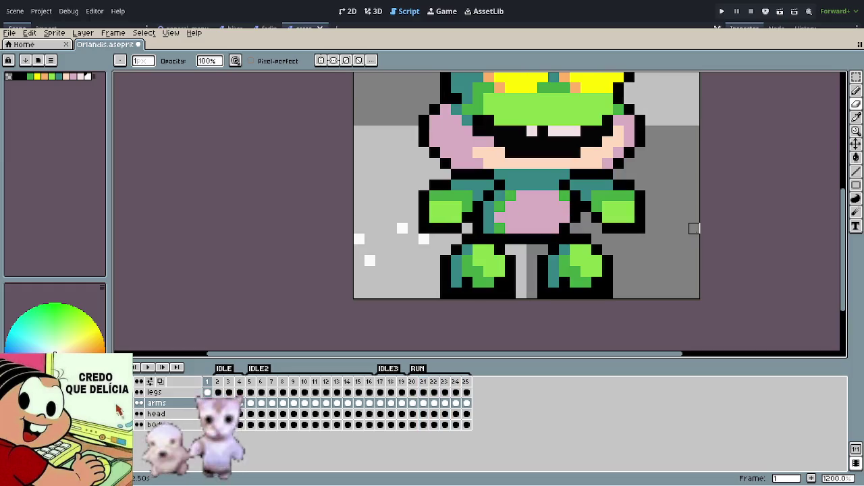
pyautogui.scroll(-4, 652, 222)
pyautogui.scroll(-2, 651, 221)
pyautogui.hscroll(2, 502, 255)
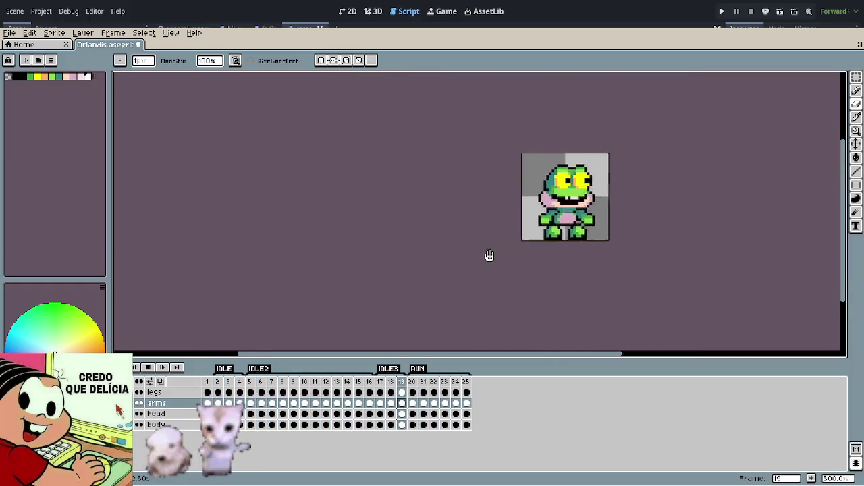
pyautogui.hscroll(3, 590, 255)
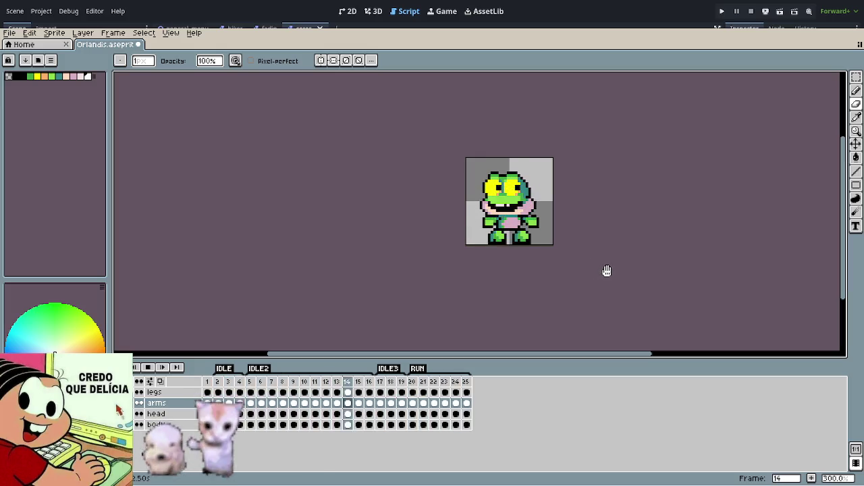
pyautogui.scroll(3, 588, 243)
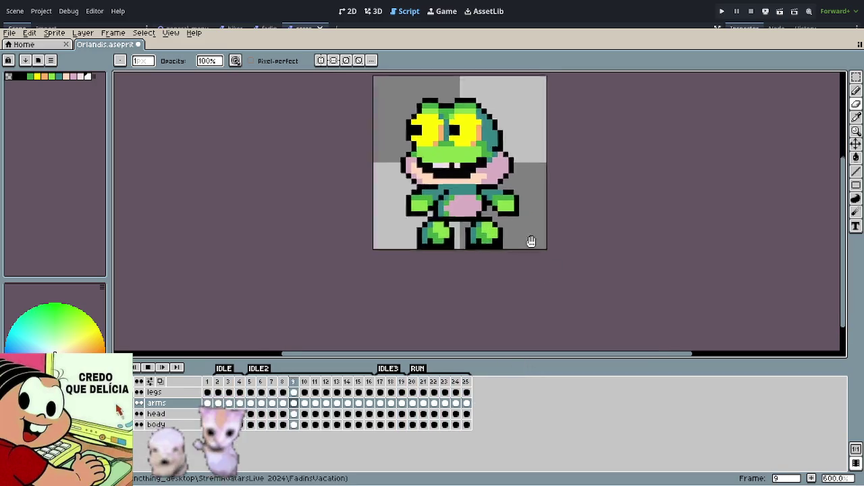
pyautogui.moveTo(589, 243); pyautogui.dragTo(466, 289)
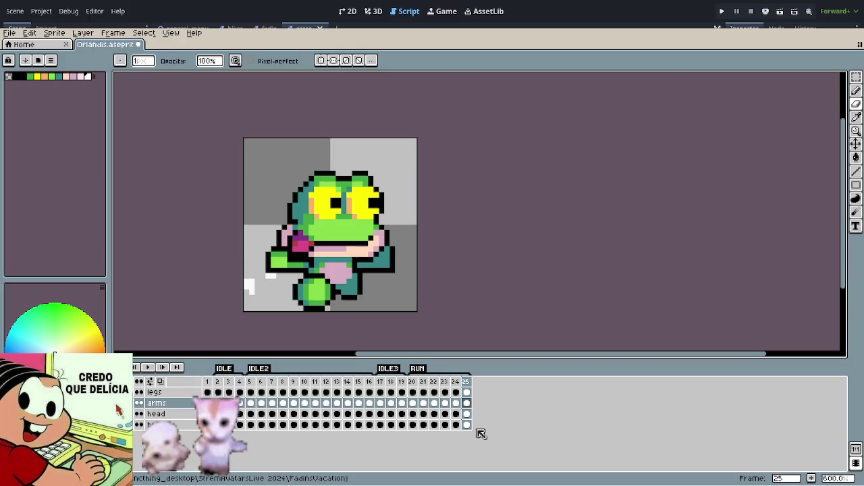
pyautogui.press('Return')
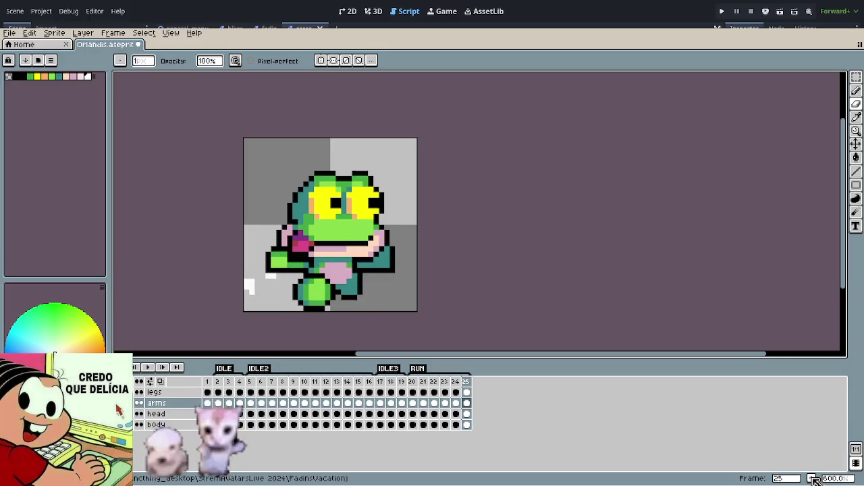
# Step: Add three empty frames and paste copies of frames 23–25 into them as frames 26–28
pyautogui.click(815, 479)
pyautogui.click(814, 480)
pyautogui.click(815, 480)
pyautogui.click(445, 382)
pyautogui.moveTo(456, 385); pyautogui.dragTo(466, 382)
pyautogui.hotkey('ctrl', 'c')
pyautogui.click(489, 382)
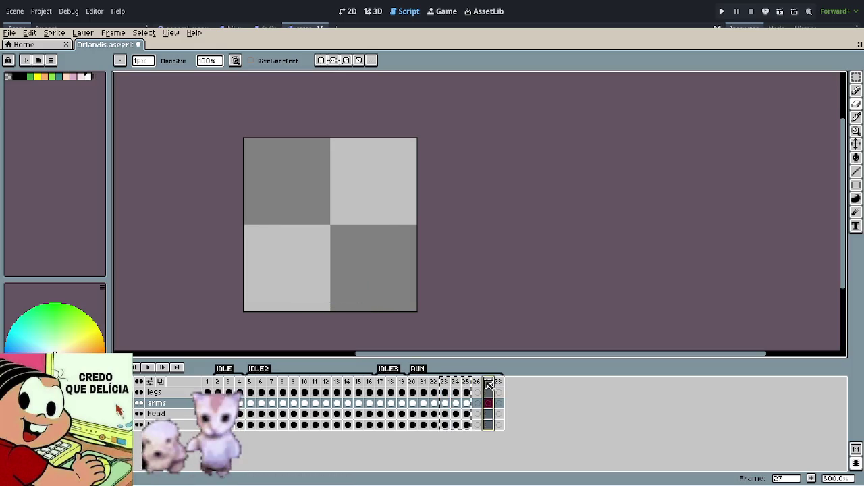
pyautogui.hotkey('ctrl', 'v')
# Step: Delete the leftover empty frames 29–30, preview the animation, and insert one more frame
pyautogui.click(477, 382)
pyautogui.moveTo(509, 382); pyautogui.dragTo(520, 383)
pyautogui.press('Delete')
pyautogui.press('Return')
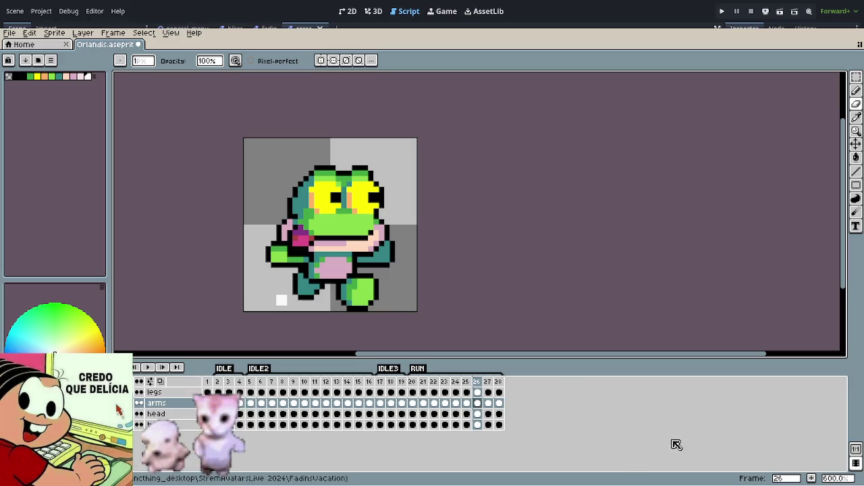
pyautogui.click(818, 479)
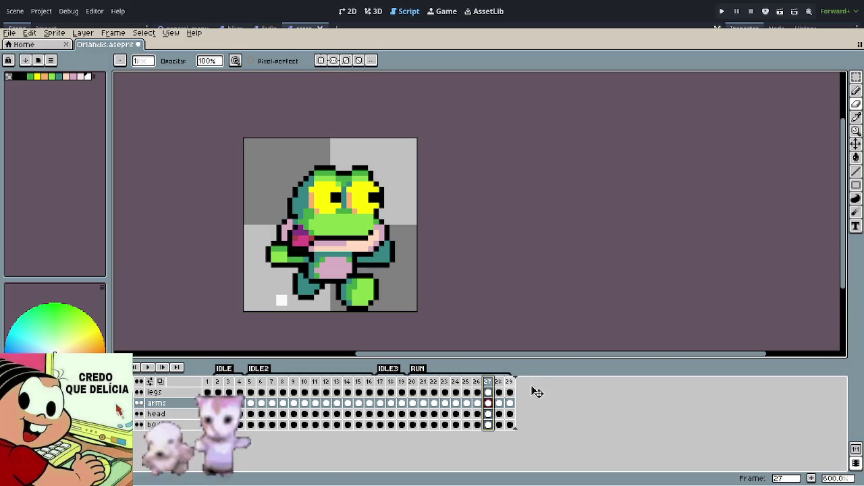
# Step: On frame 29's legs layer, delete the left leg and the stray white square
pyautogui.press('End')
pyautogui.scroll(1, 364, 315)
pyautogui.scroll(1, 364, 315)
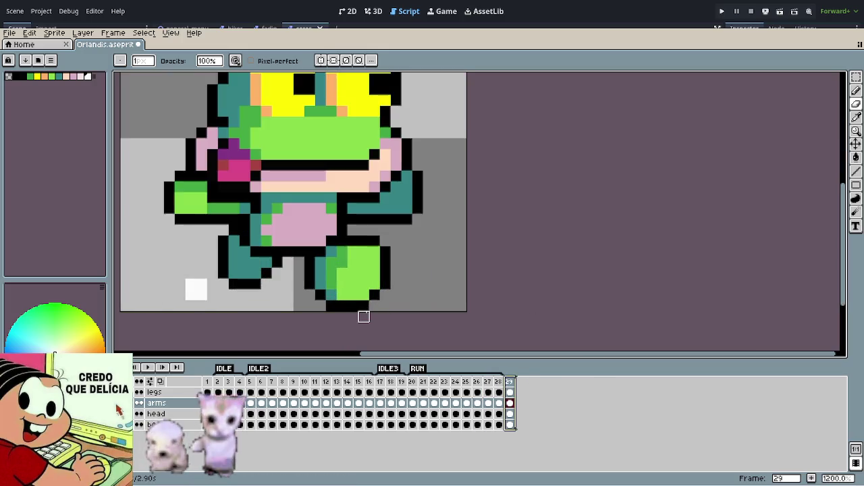
pyautogui.press('Up')
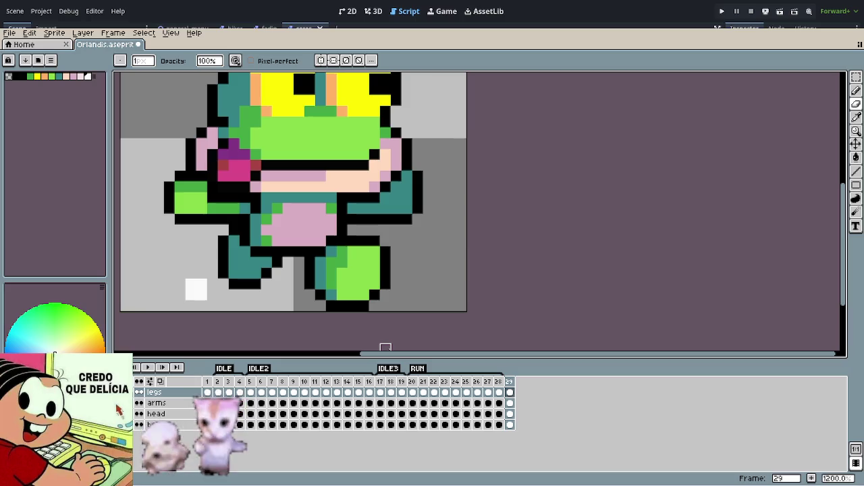
pyautogui.press('m')
pyautogui.moveTo(161, 301); pyautogui.dragTo(295, 223)
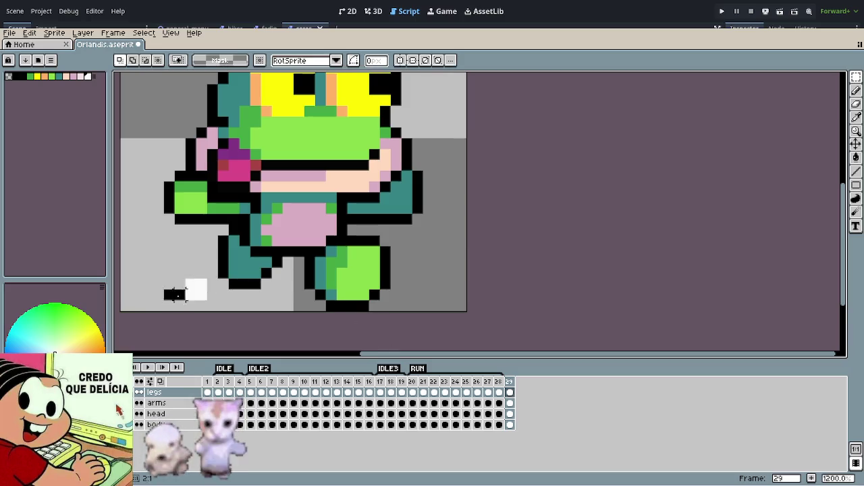
pyautogui.press('Delete')
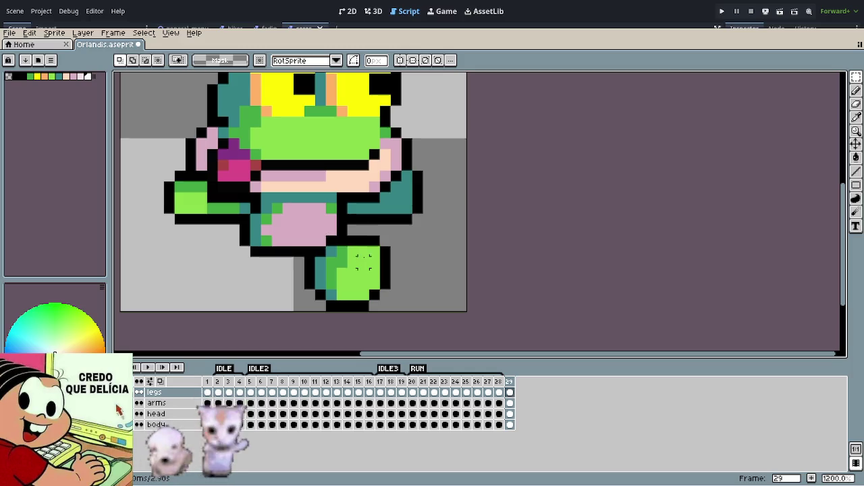
# Step: Duplicate the right leg to make a second leg beside it
pyautogui.moveTo(278, 220)
pyautogui.mouseDown()
pyautogui.moveTo(379, 294)
pyautogui.moveTo(433, 312)
pyautogui.moveTo(335, 305)
pyautogui.mouseUp()
pyautogui.hotkey('ctrl', 'c')
pyautogui.hotkey('ctrl', 'v')
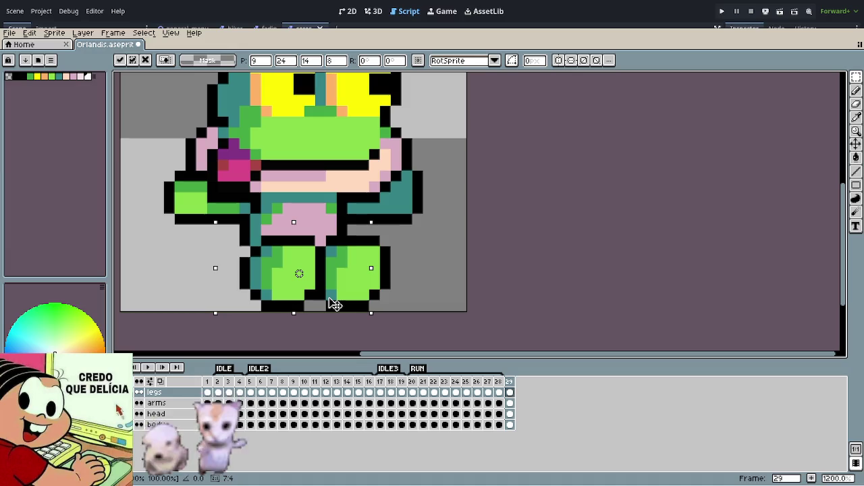
pyautogui.press('Return')
pyautogui.hotkey('ctrl', 'd')
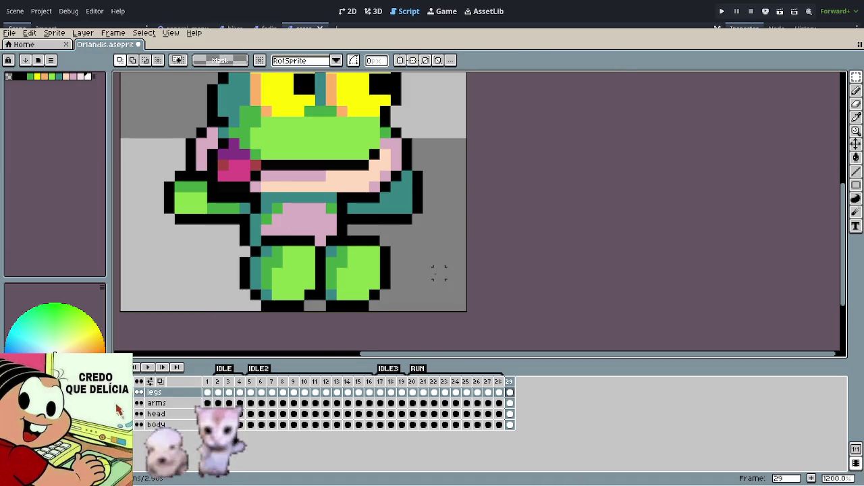
pyautogui.scroll(-5, 425, 265)
pyautogui.moveTo(425, 264); pyautogui.dragTo(416, 261)
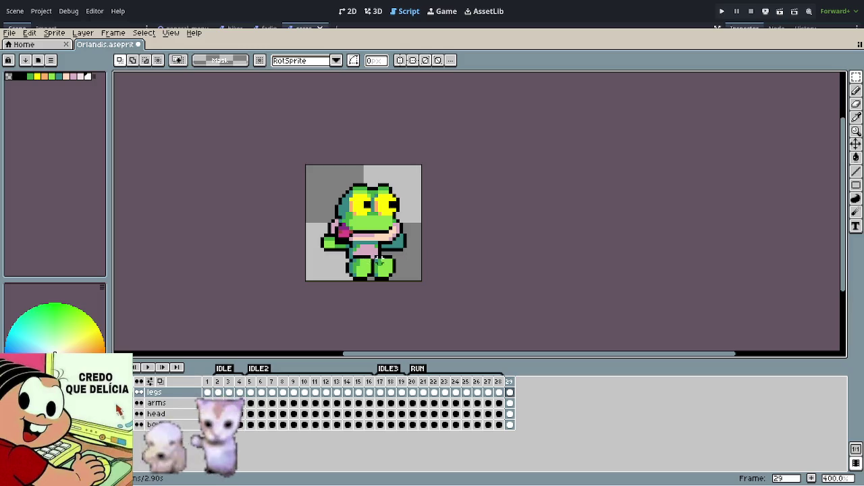
# Step: Shift both legs slightly to the right under the body
pyautogui.scroll(2, 378, 276)
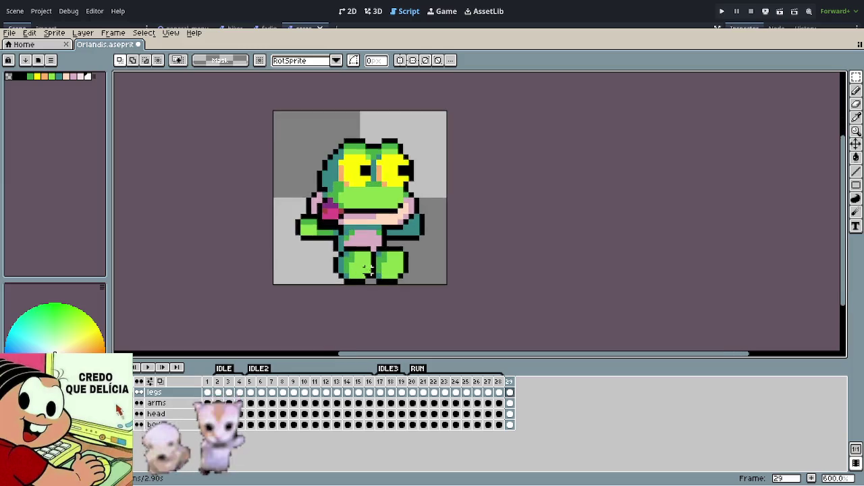
pyautogui.scroll(1, 371, 273)
pyautogui.moveTo(311, 228)
pyautogui.mouseDown()
pyautogui.moveTo(443, 289)
pyautogui.moveTo(427, 282)
pyautogui.mouseUp()
pyautogui.click(525, 269)
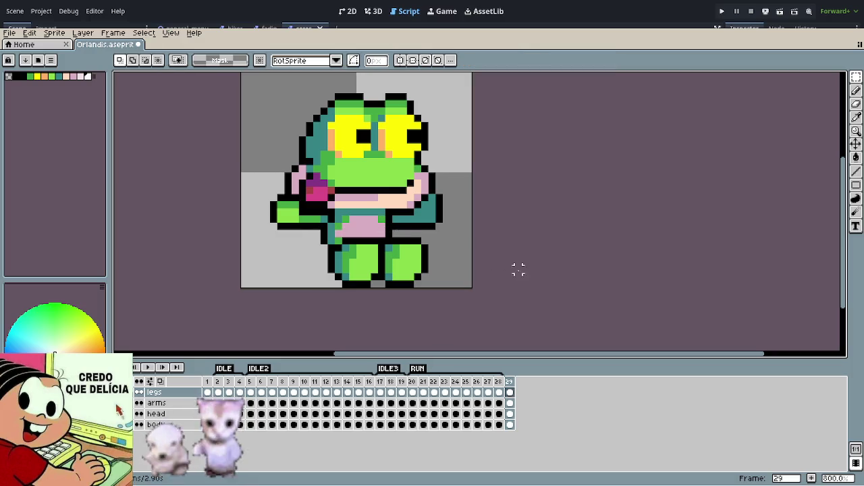
pyautogui.moveTo(468, 241); pyautogui.dragTo(436, 305)
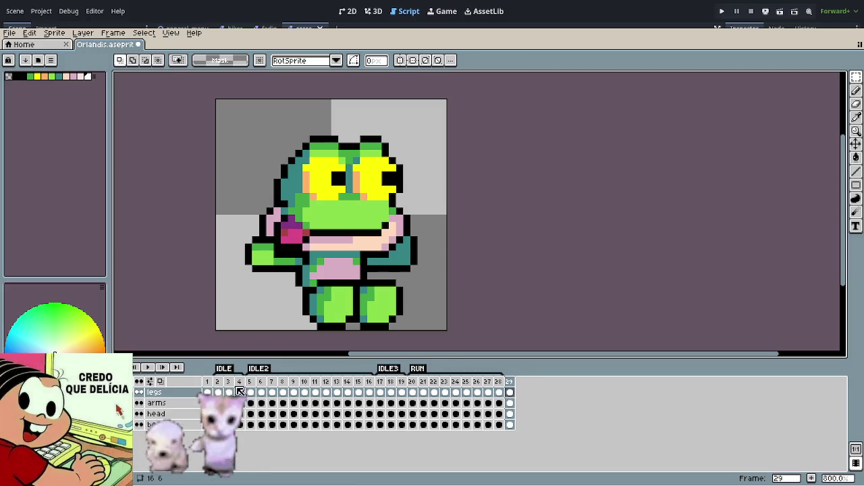
pyautogui.click(209, 395)
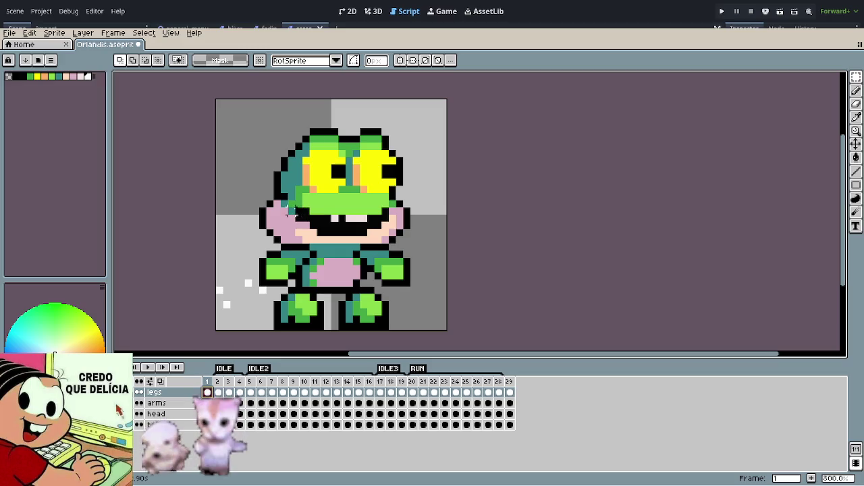
# Step: Select the open-mouthed head area on frame 1's head layer
pyautogui.moveTo(231, 122); pyautogui.dragTo(426, 246)
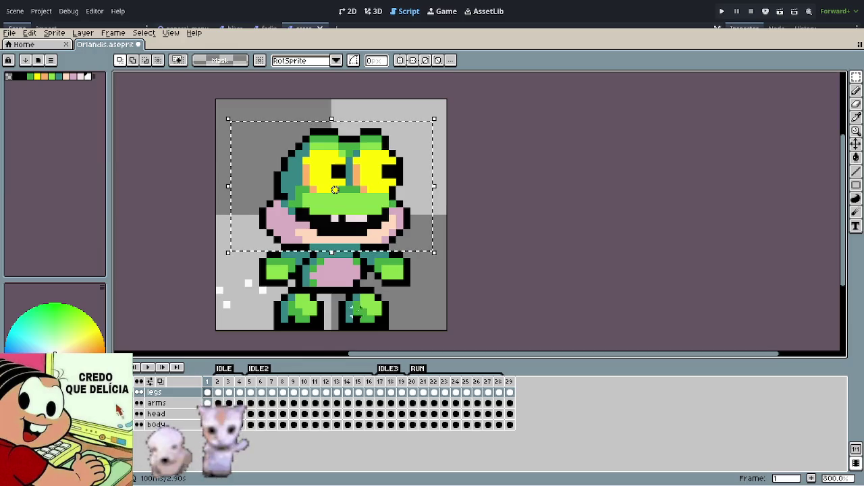
pyautogui.click(156, 414)
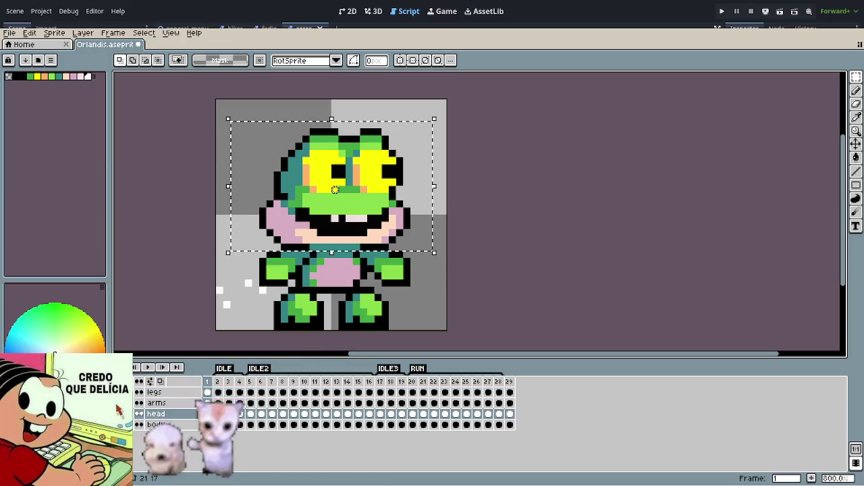
pyautogui.click(506, 256)
pyautogui.click(510, 392)
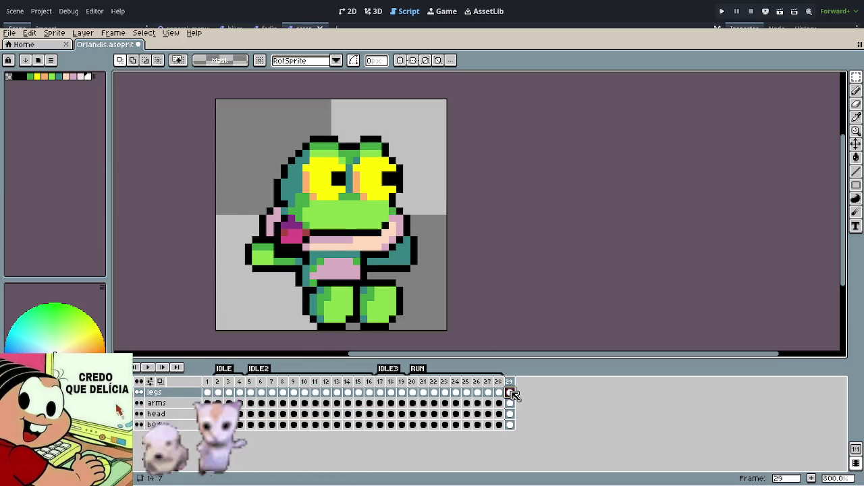
# Step: On frame 29's head layer, delete the closed-mouth head and bring in frame 1's toothy head
pyautogui.moveTo(233, 102); pyautogui.dragTo(486, 254)
pyautogui.click(571, 289)
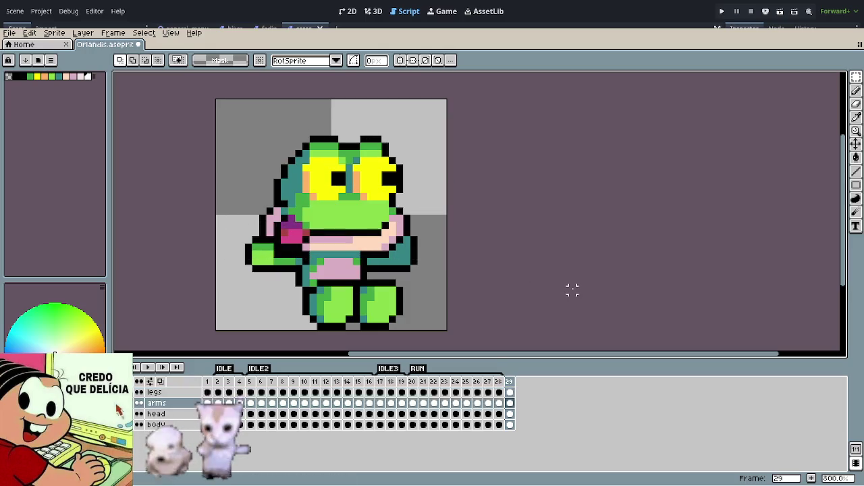
pyautogui.keyDown('ctrl'); pyautogui.click(320, 176); pyautogui.keyUp('ctrl')
pyautogui.moveTo(216, 105); pyautogui.dragTo(500, 288)
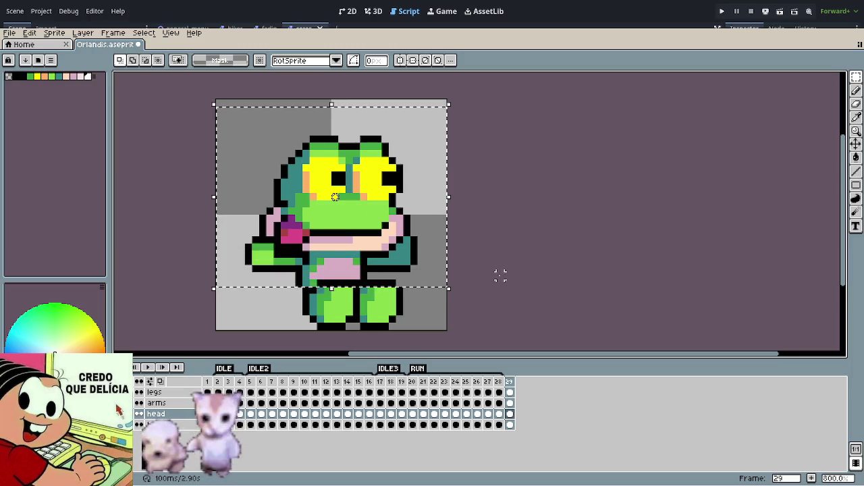
pyautogui.press('Delete')
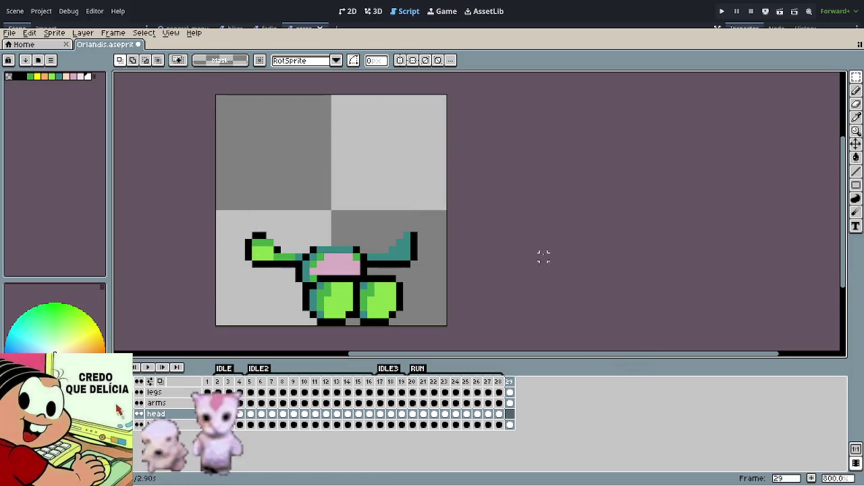
pyautogui.hotkey('ctrl', 'z')
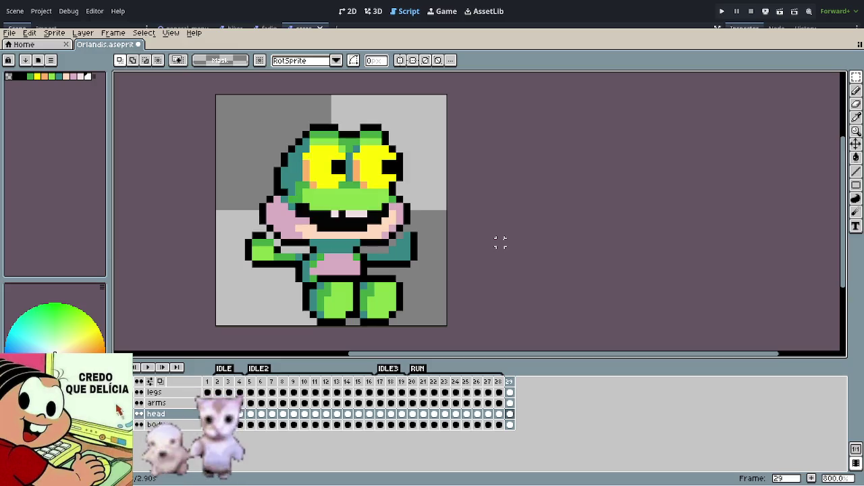
pyautogui.scroll(3, 335, 234)
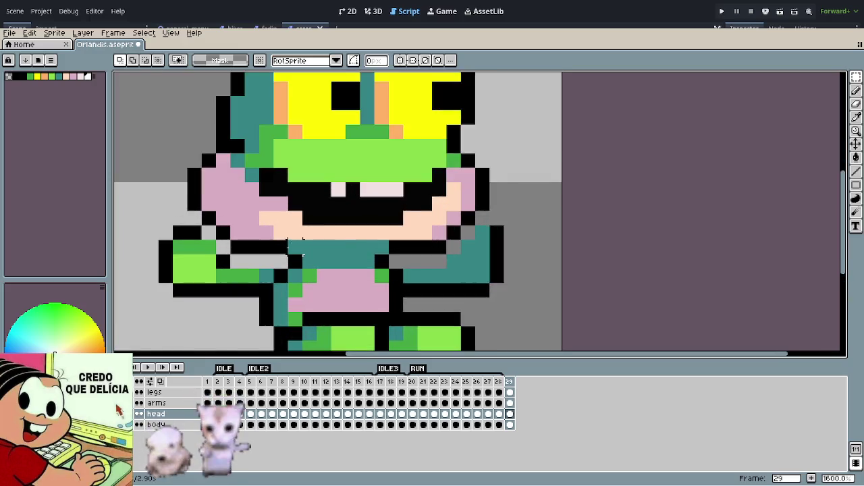
pyautogui.scroll(2, 334, 234)
pyautogui.press('i')
pyautogui.click(223, 284)
pyautogui.click(212, 269)
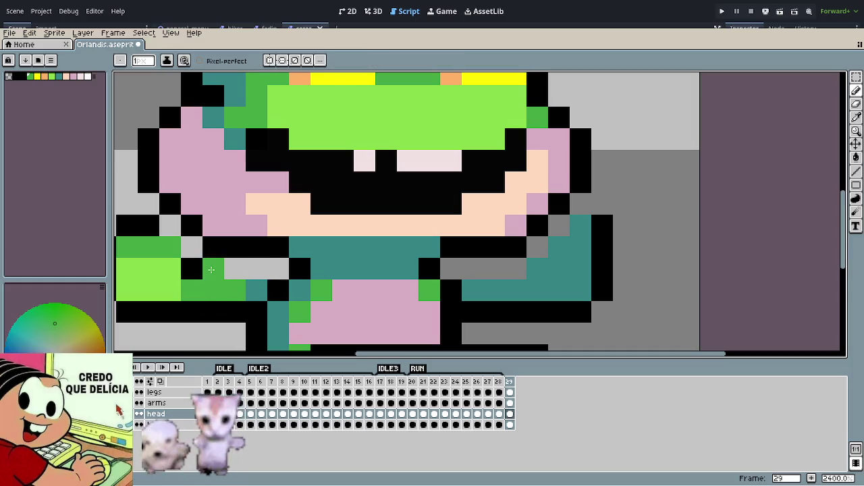
pyautogui.press('Up')
pyautogui.click(235, 269)
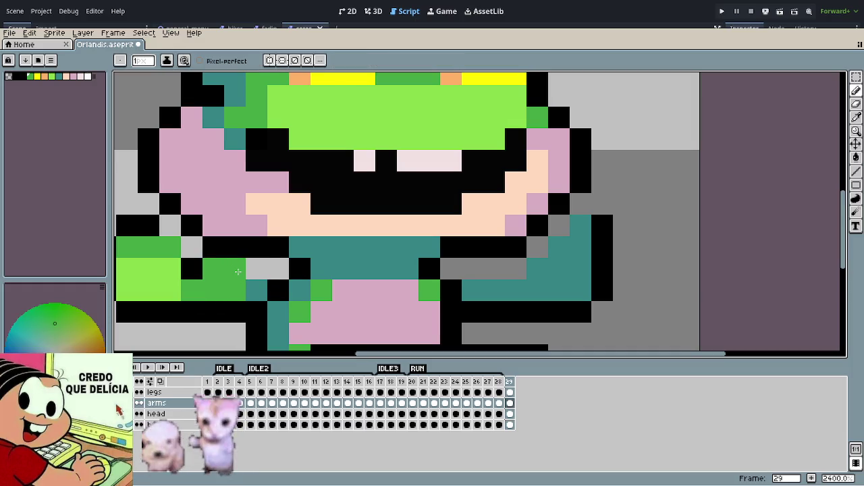
pyautogui.keyDown('alt'); pyautogui.click(251, 284); pyautogui.keyUp('alt')
pyautogui.click(257, 270)
pyautogui.click(275, 269)
pyautogui.moveTo(452, 270); pyautogui.dragTo(506, 272)
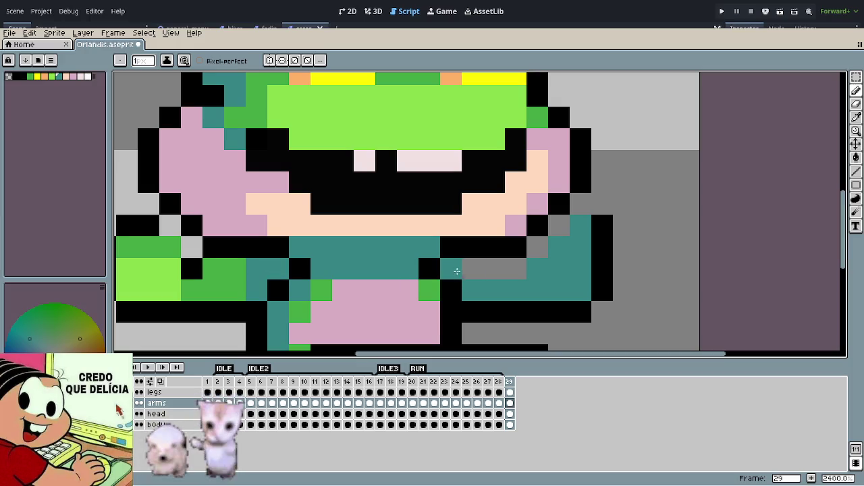
pyautogui.click(537, 247)
pyautogui.click(559, 225)
pyautogui.scroll(-1, 537, 255)
pyautogui.scroll(-3, 537, 254)
pyautogui.scroll(5, 471, 255)
pyautogui.keyDown('alt'); pyautogui.click(468, 233); pyautogui.keyUp('alt')
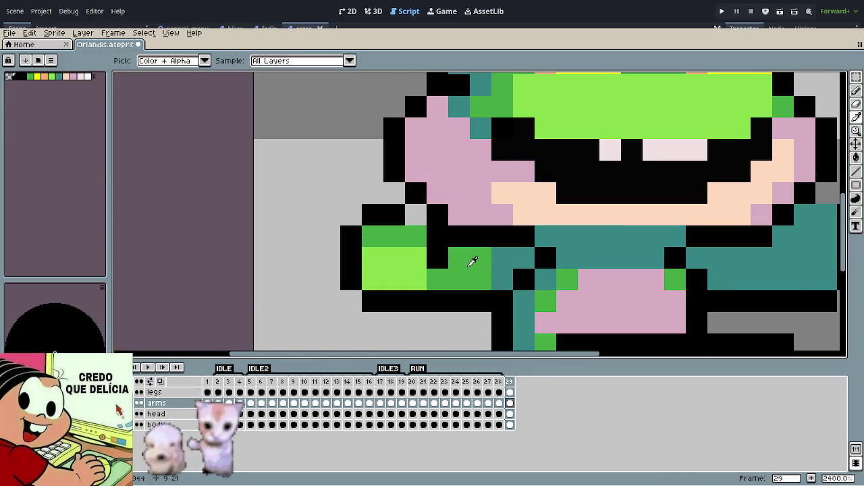
pyautogui.keyDown('alt'); pyautogui.click(473, 262); pyautogui.keyUp('alt')
pyautogui.click(438, 258)
pyautogui.keyDown('alt'); pyautogui.click(437, 236); pyautogui.keyUp('alt')
pyautogui.click(416, 215)
pyautogui.click(481, 280)
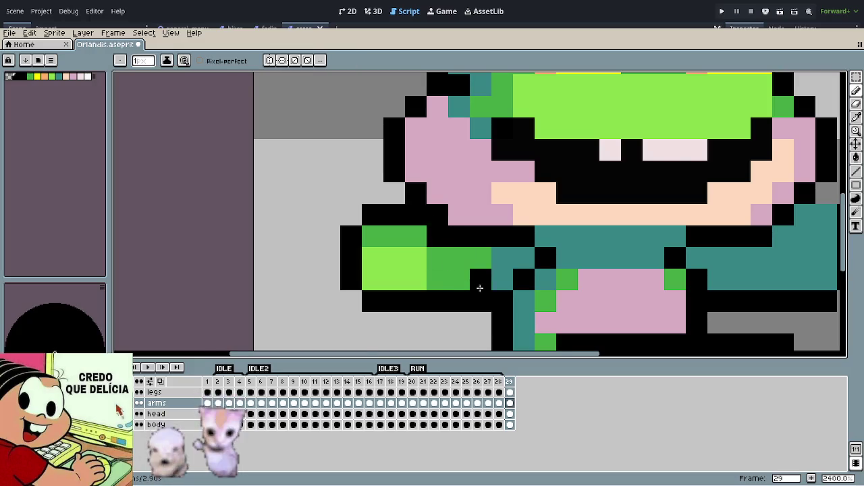
pyautogui.scroll(-5, 479, 289)
pyautogui.scroll(-2, 583, 267)
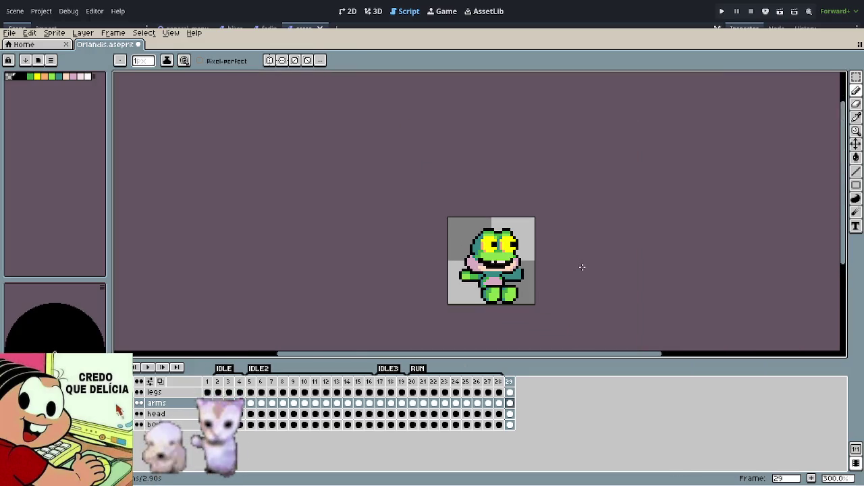
pyautogui.scroll(2, 568, 260)
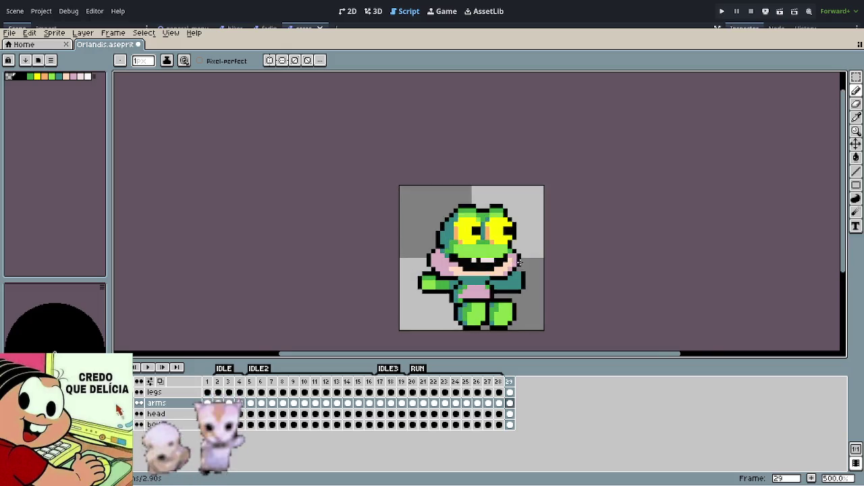
pyautogui.scroll(2, 541, 257)
pyautogui.scroll(2, 516, 253)
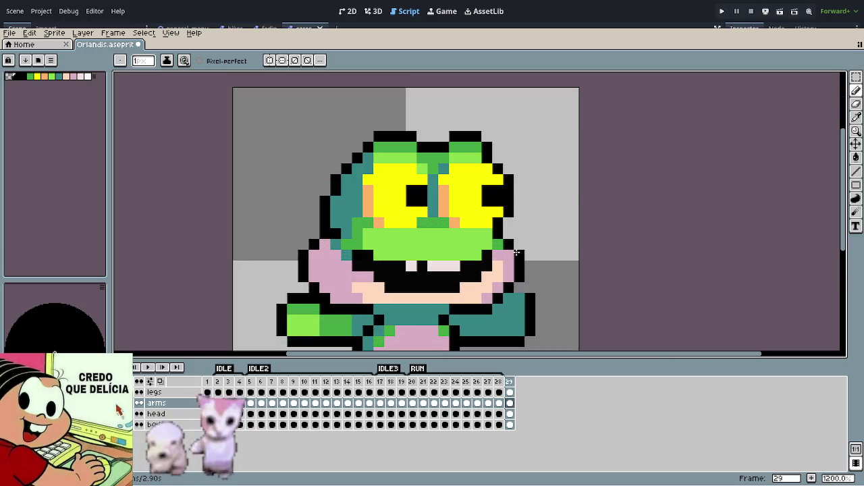
# Step: Paint light green lids over the top of both yellow eyes on the head layer
pyautogui.scroll(1, 463, 223)
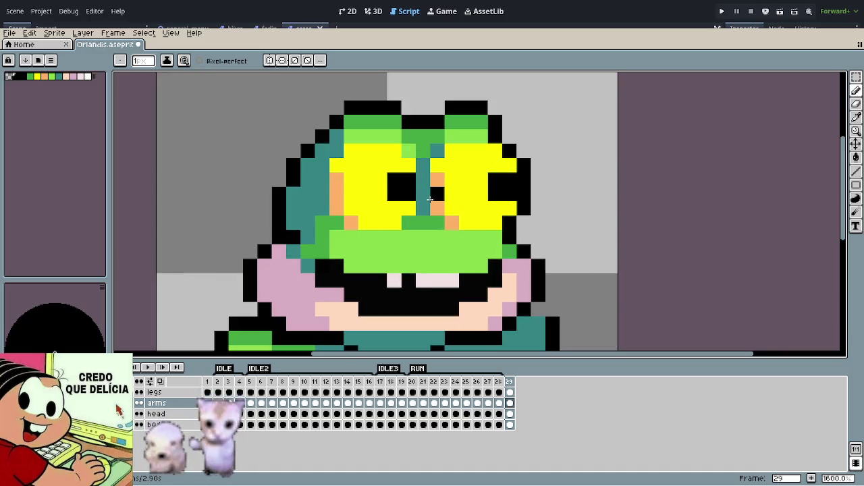
pyautogui.hotkey('alt', 'Down')
pyautogui.keyDown('alt'); pyautogui.click(412, 140); pyautogui.keyUp('alt')
pyautogui.click(395, 150)
pyautogui.click(380, 148)
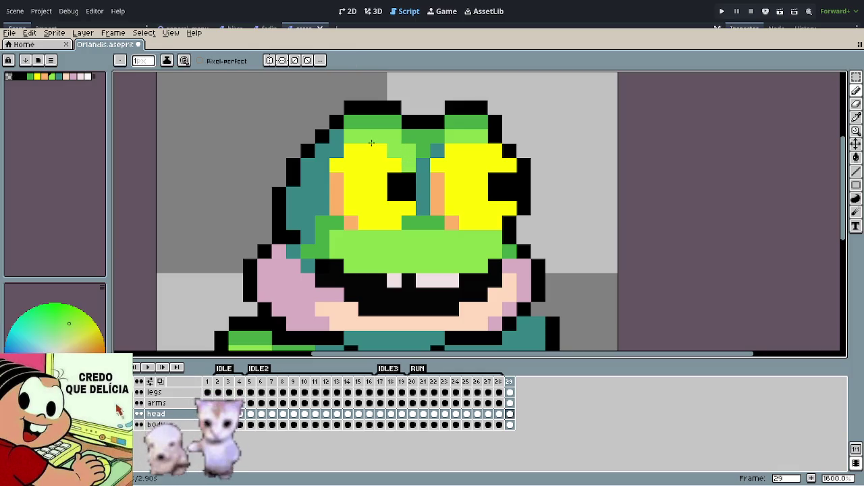
pyautogui.moveTo(369, 146); pyautogui.dragTo(390, 163)
pyautogui.click(407, 178)
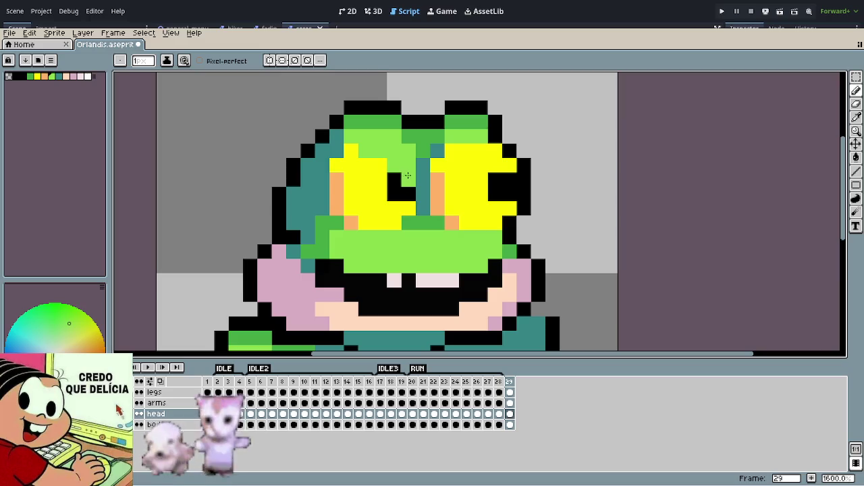
pyautogui.click(494, 163)
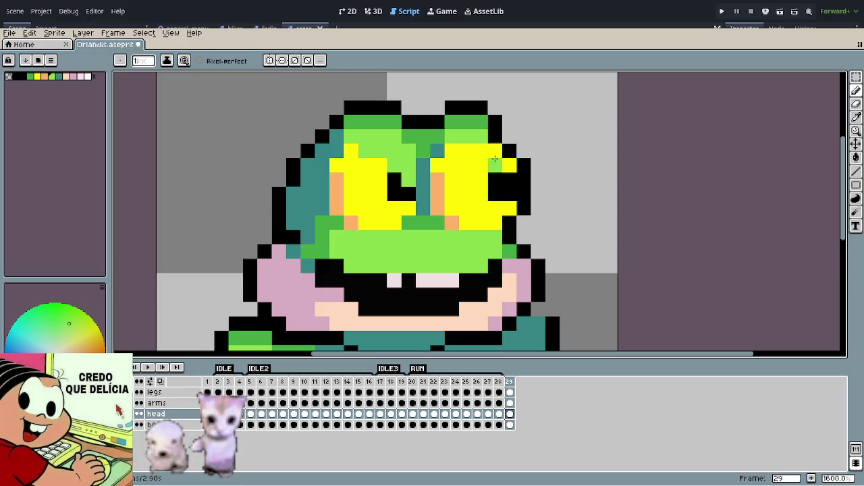
pyautogui.moveTo(480, 165)
pyautogui.mouseDown()
pyautogui.moveTo(456, 180)
pyautogui.moveTo(480, 151)
pyautogui.mouseUp()
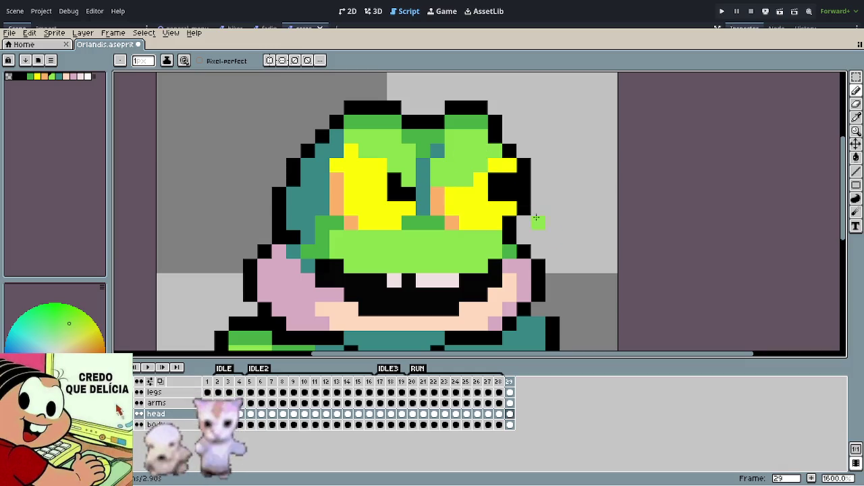
pyautogui.click(364, 165)
pyautogui.click(350, 150)
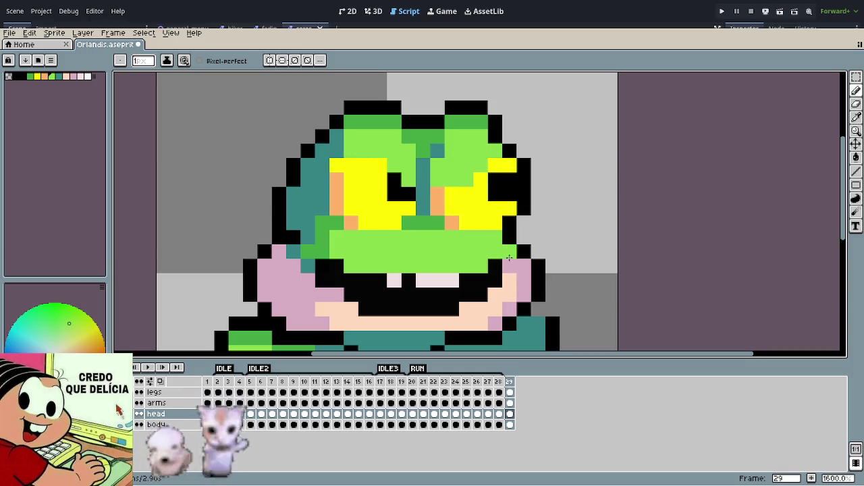
# Step: Shrink the left eye's pupil by repainting its old black pixels yellow
pyautogui.scroll(-6, 440, 233)
pyautogui.scroll(3, 444, 230)
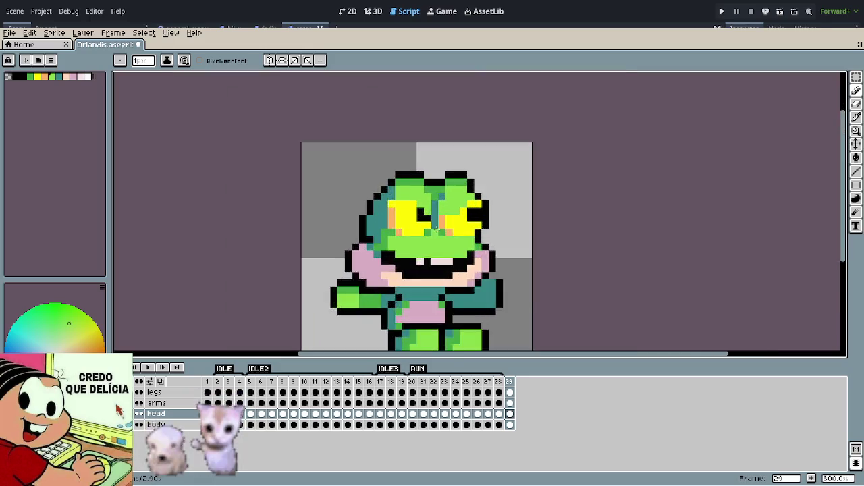
pyautogui.scroll(3, 432, 227)
pyautogui.keyDown('alt'); pyautogui.click(403, 218); pyautogui.keyUp('alt')
pyautogui.keyDown('alt'); pyautogui.click(390, 206); pyautogui.keyUp('alt')
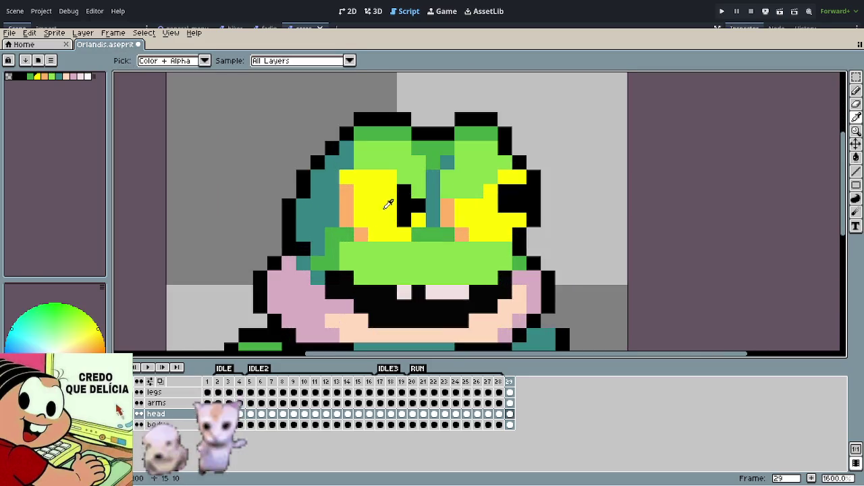
pyautogui.moveTo(403, 206); pyautogui.dragTo(418, 206)
pyautogui.click(403, 191)
# Step: Give the right eye a smaller black pupil, filling its old pupil column yellow
pyautogui.keyDown('alt'); pyautogui.click(519, 202); pyautogui.keyUp('alt')
pyautogui.click(505, 220)
pyautogui.keyDown('alt'); pyautogui.click(521, 218); pyautogui.keyUp('alt')
pyautogui.moveTo(520, 209)
pyautogui.mouseDown()
pyautogui.moveTo(518, 190)
pyautogui.moveTo(505, 213)
pyautogui.mouseUp()
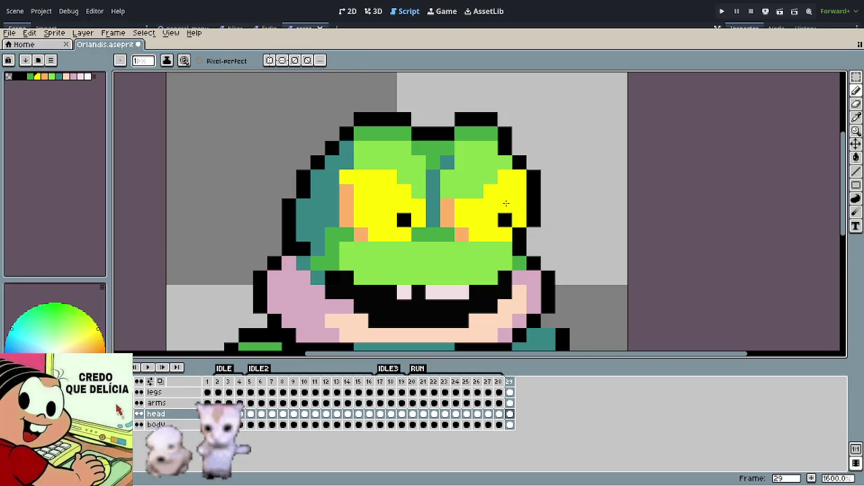
pyautogui.scroll(-6, 552, 244)
pyautogui.moveTo(584, 266); pyautogui.dragTo(520, 243)
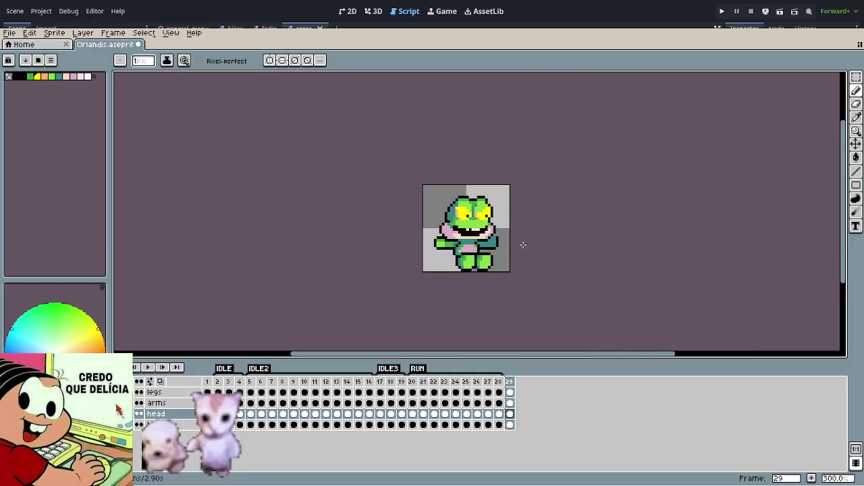
pyautogui.scroll(3, 520, 243)
pyautogui.scroll(1, 519, 243)
pyautogui.scroll(3, 448, 224)
# Step: Fill the black gaps between and around the teeth with pale pink
pyautogui.keyDown('alt'); pyautogui.click(435, 194); pyautogui.keyUp('alt')
pyautogui.moveTo(393, 200); pyautogui.dragTo(502, 201)
pyautogui.moveTo(395, 213); pyautogui.dragTo(505, 212)
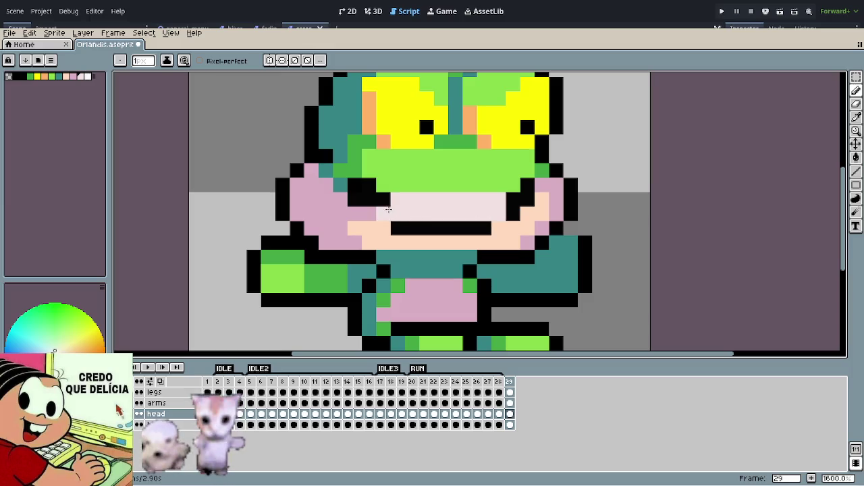
pyautogui.click(371, 189)
pyautogui.moveTo(371, 190); pyautogui.dragTo(381, 198)
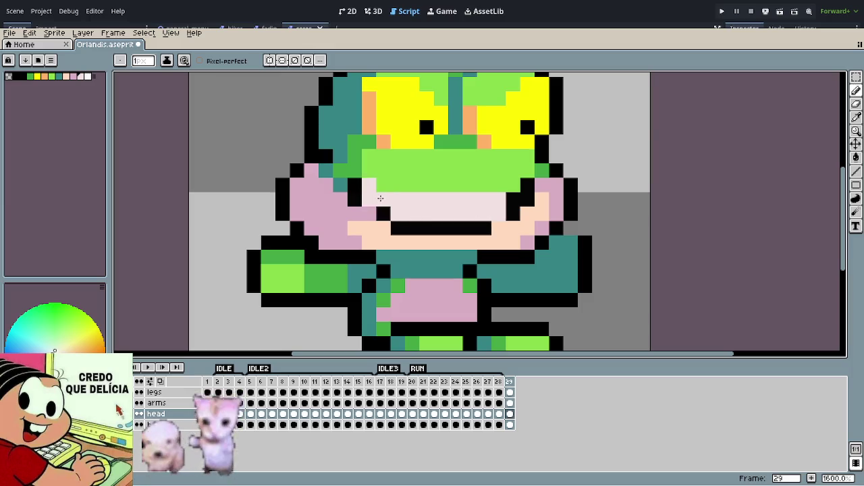
pyautogui.click(513, 199)
pyautogui.click(528, 185)
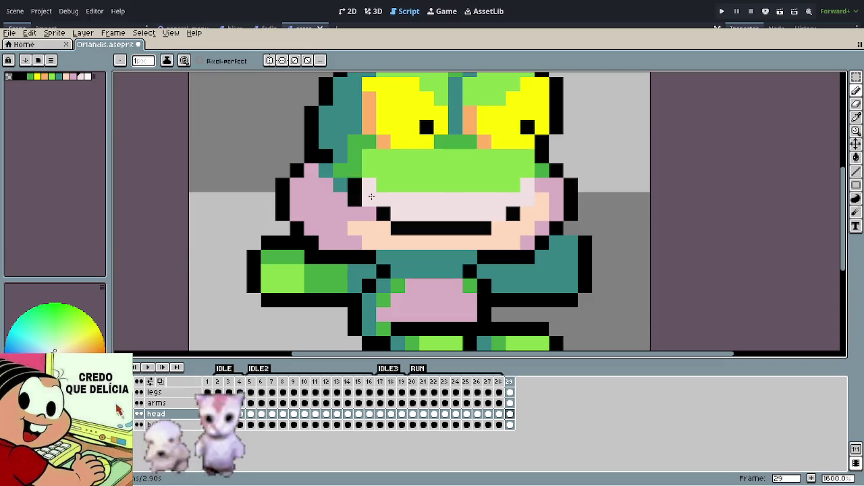
pyautogui.click(354, 199)
# Step: Cover the black mouth bar below the teeth with peach skin colour
pyautogui.click(383, 210)
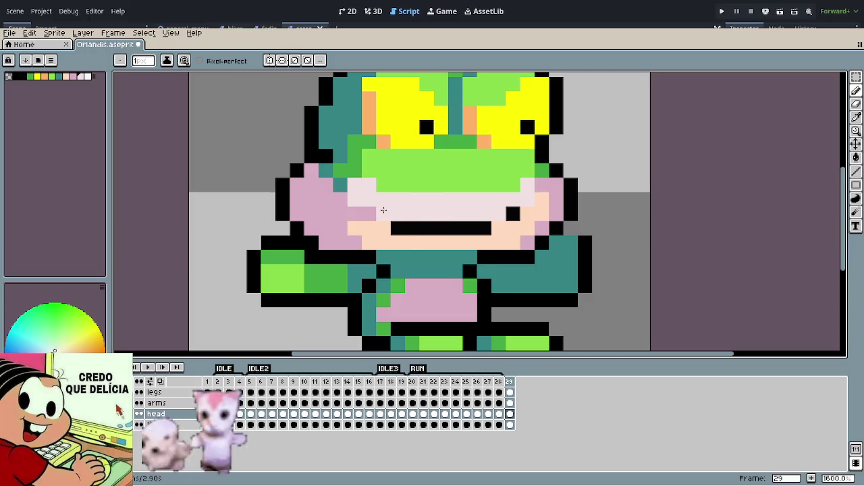
pyautogui.moveTo(401, 217); pyautogui.dragTo(486, 225)
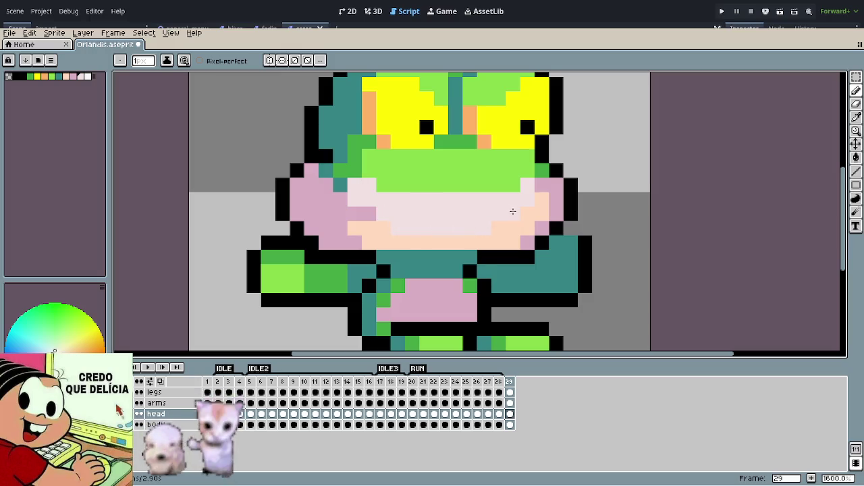
pyautogui.scroll(-2, 513, 212)
pyautogui.scroll(-3, 487, 212)
pyautogui.scroll(-1, 466, 211)
pyautogui.scroll(4, 452, 211)
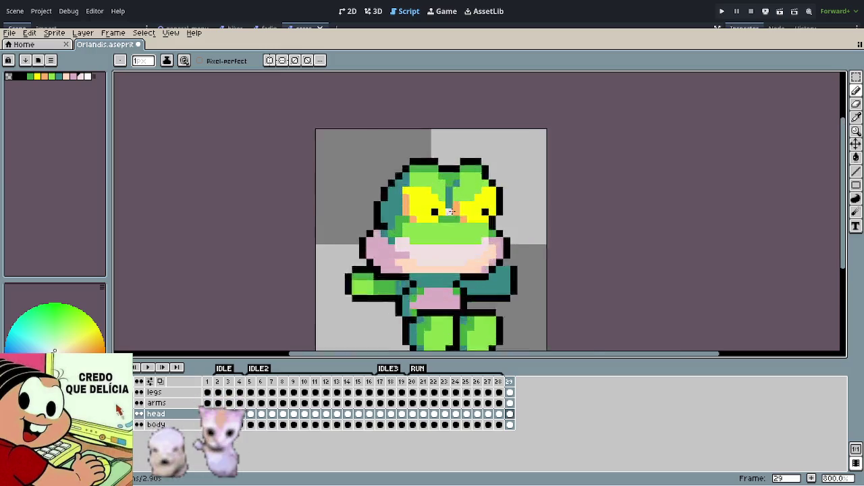
pyautogui.scroll(1, 451, 212)
pyautogui.scroll(1, 439, 212)
# Step: Extend the light green lids further down over the top rows of both eyes
pyautogui.press('i')
pyautogui.click(398, 147)
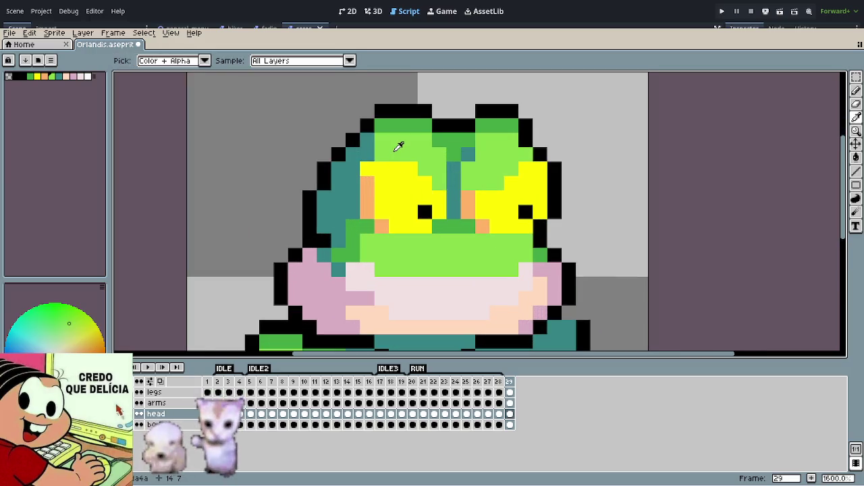
pyautogui.press('b')
pyautogui.moveTo(367, 169); pyautogui.dragTo(369, 177)
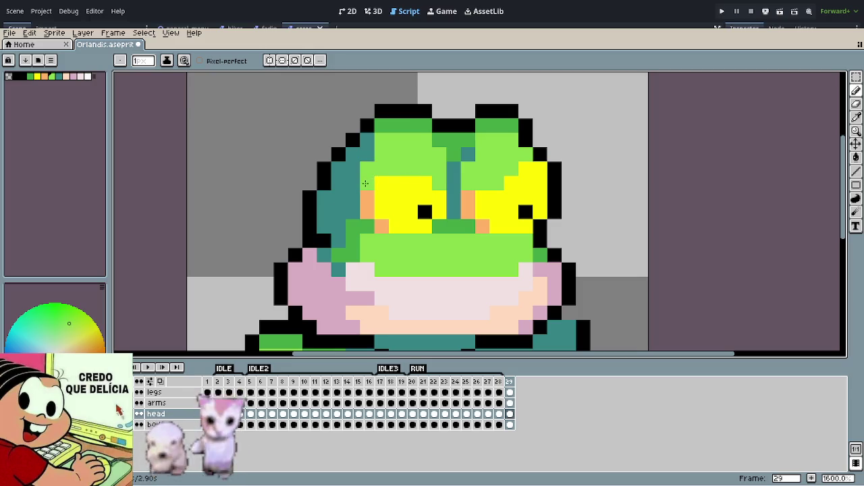
pyautogui.click(381, 183)
pyautogui.click(539, 198)
pyautogui.click(512, 183)
pyautogui.hotkey('ctrl', 'z')
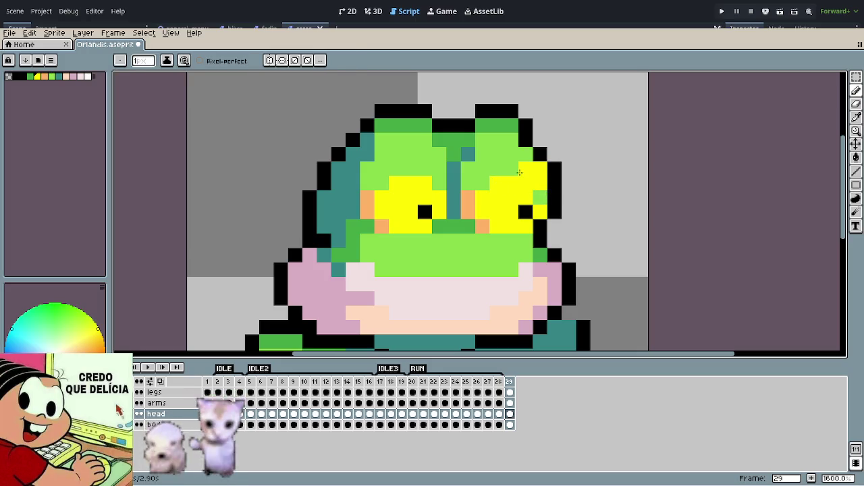
pyautogui.moveTo(525, 168); pyautogui.dragTo(540, 168)
pyautogui.click(540, 183)
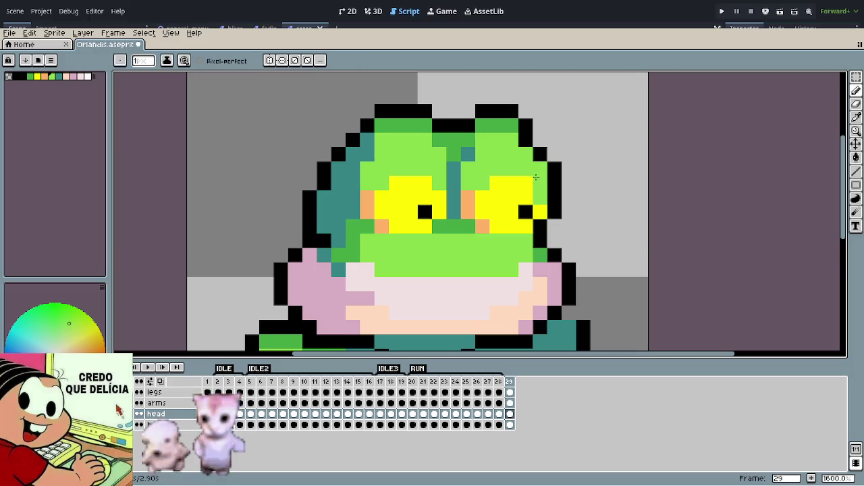
pyautogui.scroll(-5, 598, 284)
pyautogui.scroll(3, 598, 283)
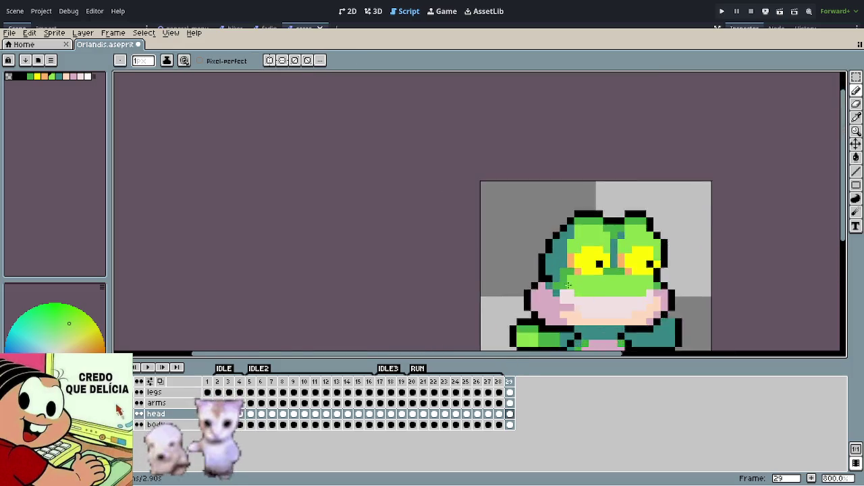
# Step: Eyedrop black and enlarge both pupils up and to the left into bigger squares
pyautogui.scroll(2, 640, 250)
pyautogui.keyDown('alt'); pyautogui.click(626, 243); pyautogui.keyUp('alt')
pyautogui.click(612, 233)
pyautogui.click(626, 229)
pyautogui.click(713, 243)
pyautogui.click(714, 228)
pyautogui.click(727, 228)
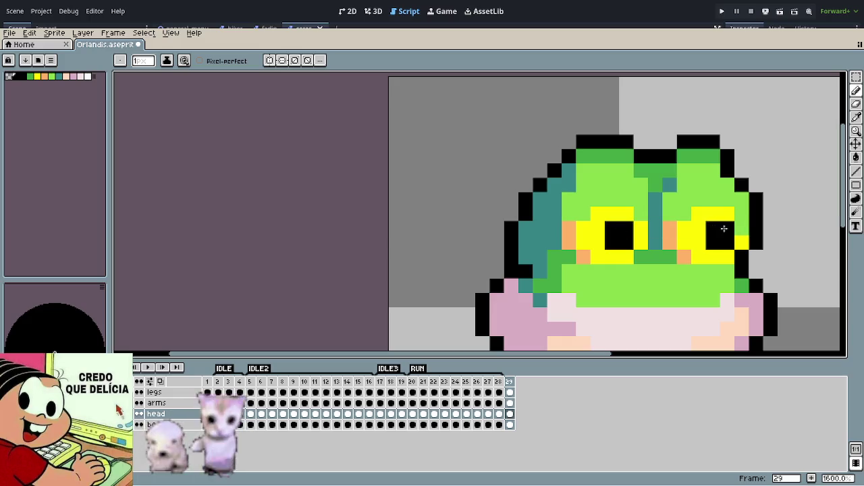
# Step: Add black corners on both sides of the pale mouth and a small centre dot
pyautogui.scroll(-3, 724, 232)
pyautogui.scroll(-2, 724, 233)
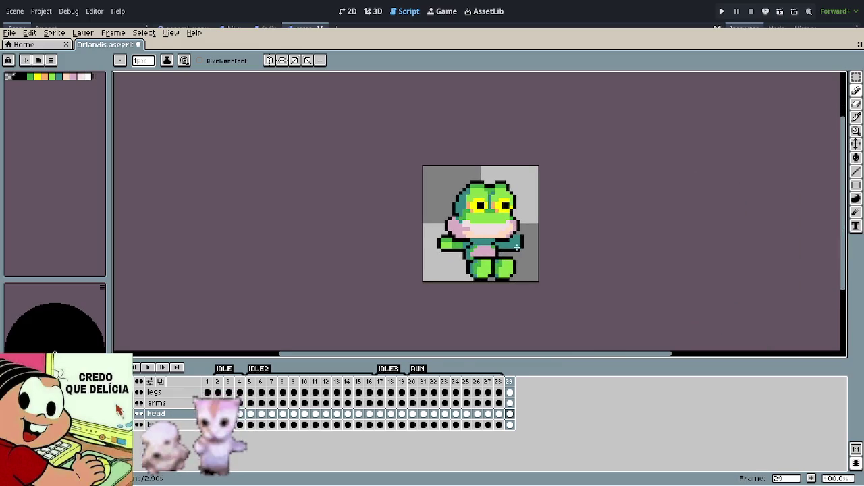
pyautogui.scroll(2, 516, 248)
pyautogui.scroll(4, 516, 248)
pyautogui.keyDown('alt'); pyautogui.click(398, 208); pyautogui.keyUp('alt')
pyautogui.click(383, 216)
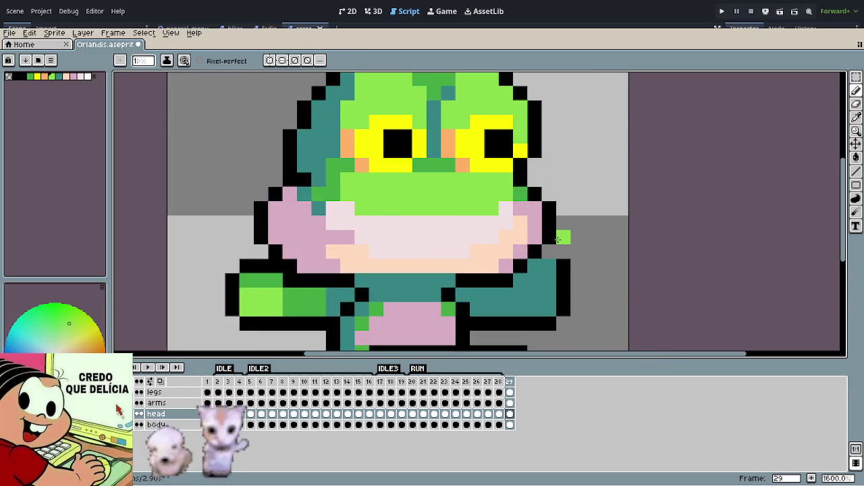
pyautogui.keyDown('alt'); pyautogui.click(366, 250); pyautogui.keyUp('alt')
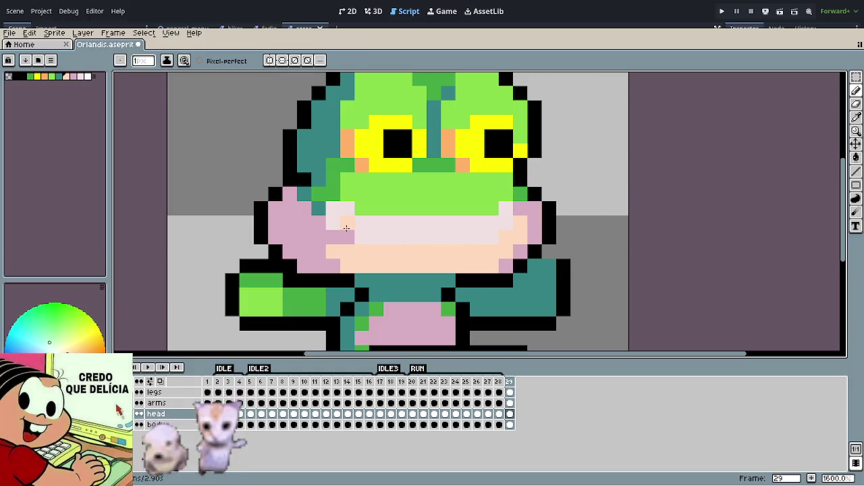
pyautogui.keyDown('alt'); pyautogui.click(312, 182); pyautogui.keyUp('alt')
pyautogui.moveTo(346, 208)
pyautogui.mouseDown()
pyautogui.moveTo(346, 216)
pyautogui.moveTo(332, 208)
pyautogui.mouseUp()
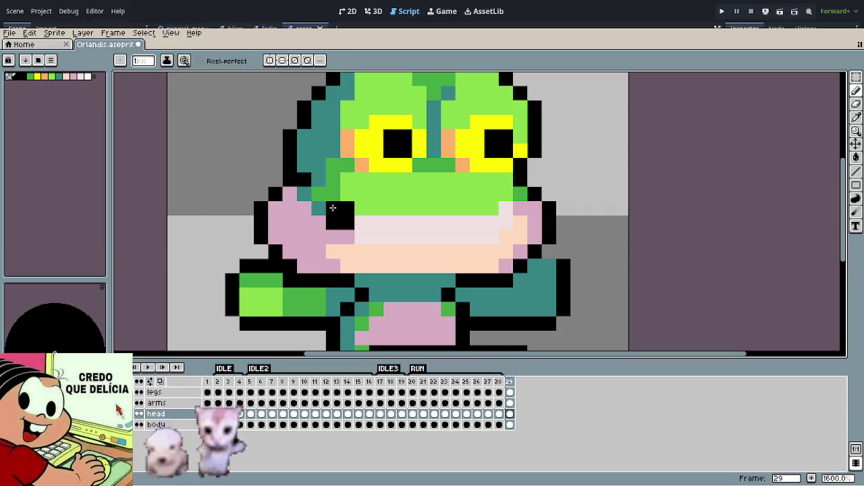
pyautogui.moveTo(506, 223); pyautogui.dragTo(503, 210)
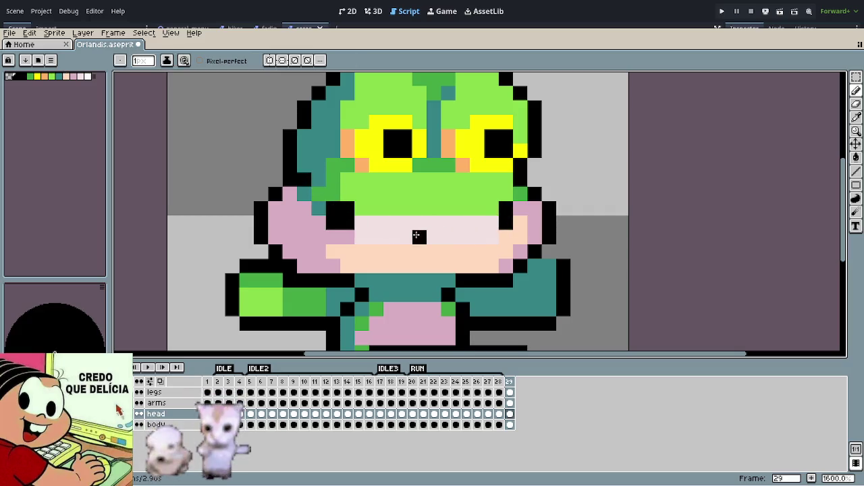
pyautogui.scroll(-6, 495, 274)
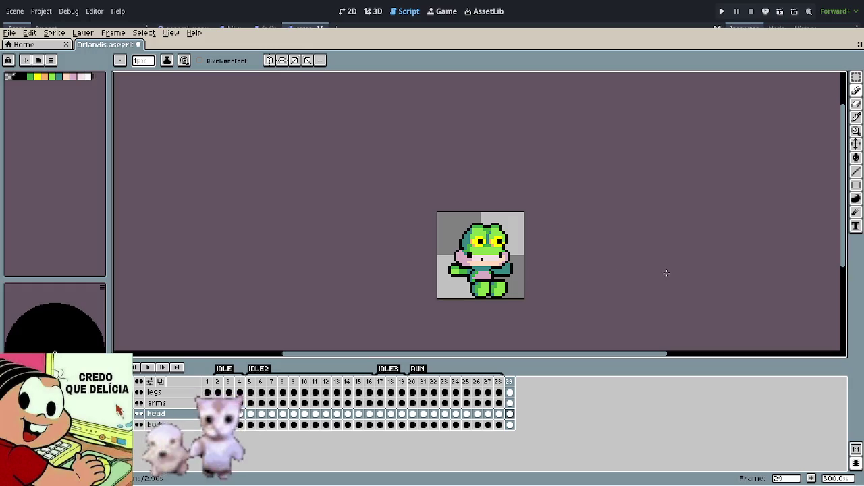
pyautogui.scroll(3, 521, 270)
# Step: Switch to the arms layer and play the animation to preview it
pyautogui.scroll(4, 522, 269)
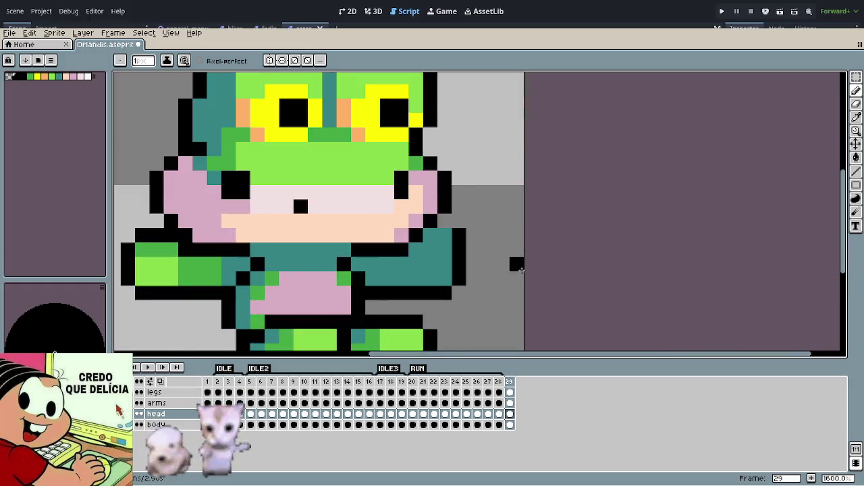
pyautogui.press('Up')
pyautogui.scroll(-5, 533, 269)
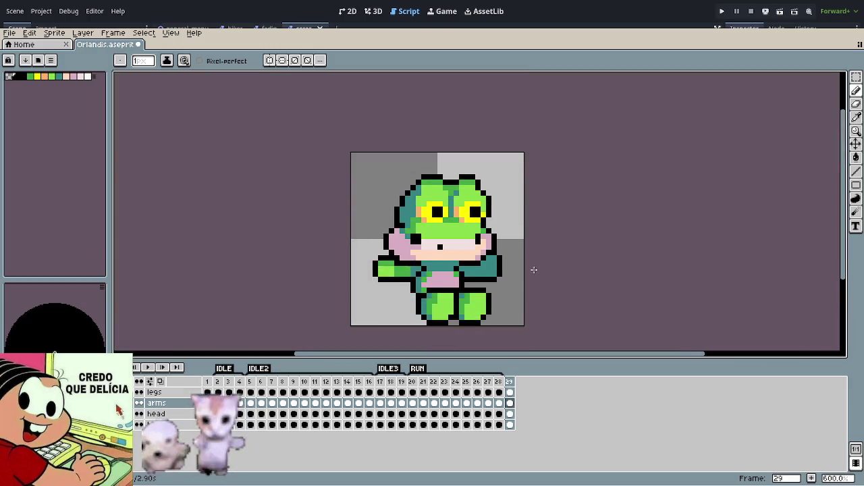
pyautogui.scroll(-2, 532, 268)
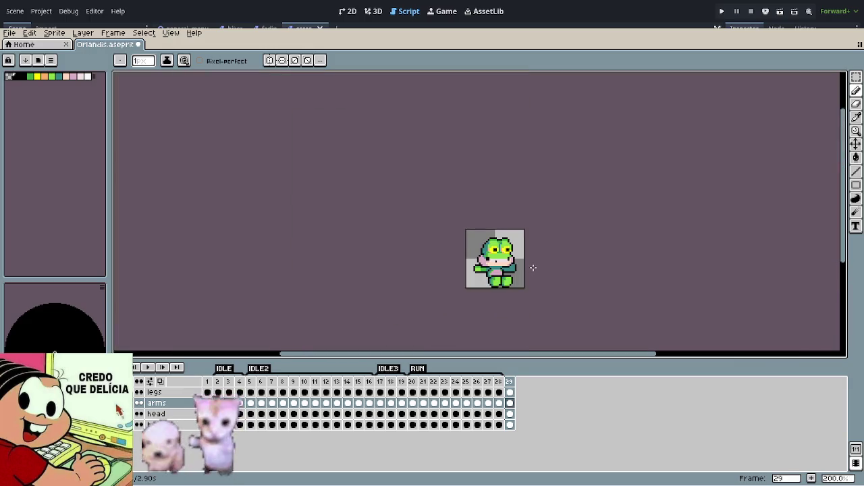
pyautogui.press('Return')
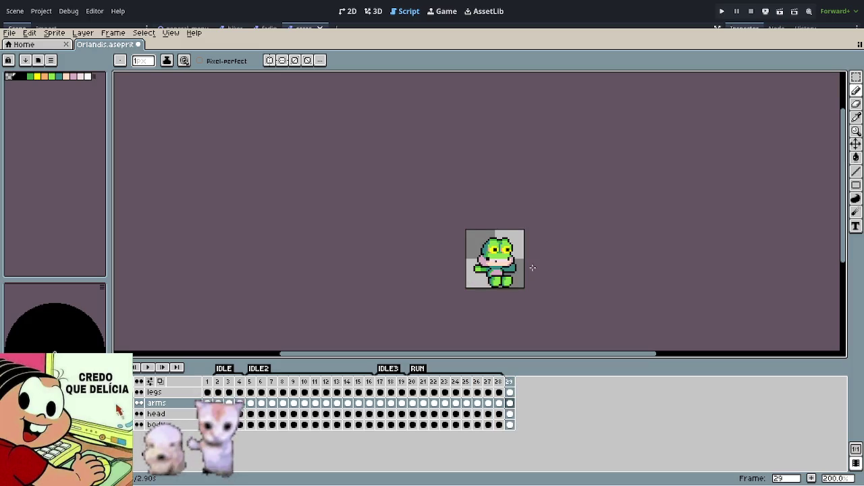
pyautogui.scroll(1, 533, 268)
pyautogui.scroll(1, 523, 266)
pyautogui.scroll(1, 457, 231)
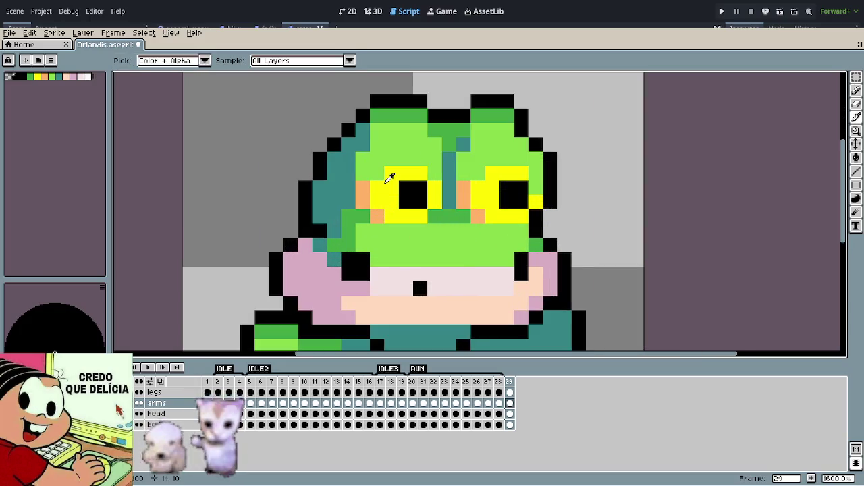
# Step: Paint extra eye-yellow rows above the left eye and beside and above the right eye
pyautogui.keyDown('alt'); pyautogui.click(390, 174); pyautogui.keyUp('alt')
pyautogui.click(392, 159)
pyautogui.moveTo(406, 159); pyautogui.dragTo(420, 159)
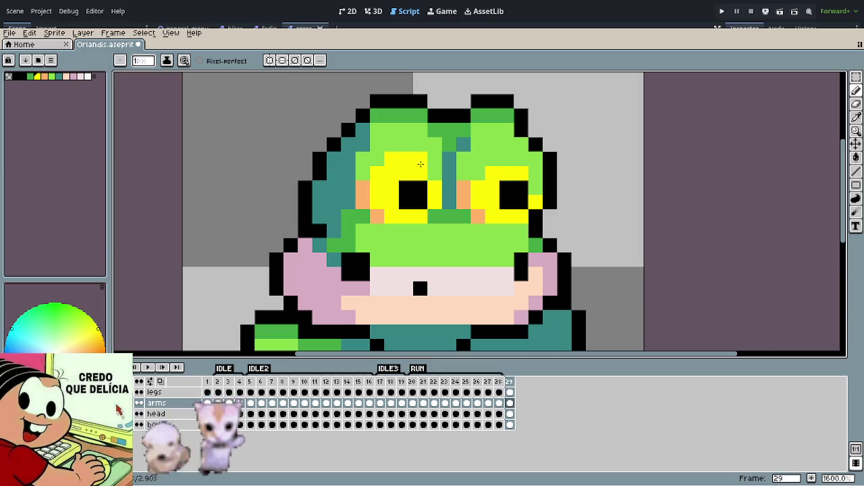
pyautogui.click(478, 174)
pyautogui.moveTo(492, 159)
pyautogui.mouseDown()
pyautogui.moveTo(521, 159)
pyautogui.moveTo(534, 189)
pyautogui.mouseUp()
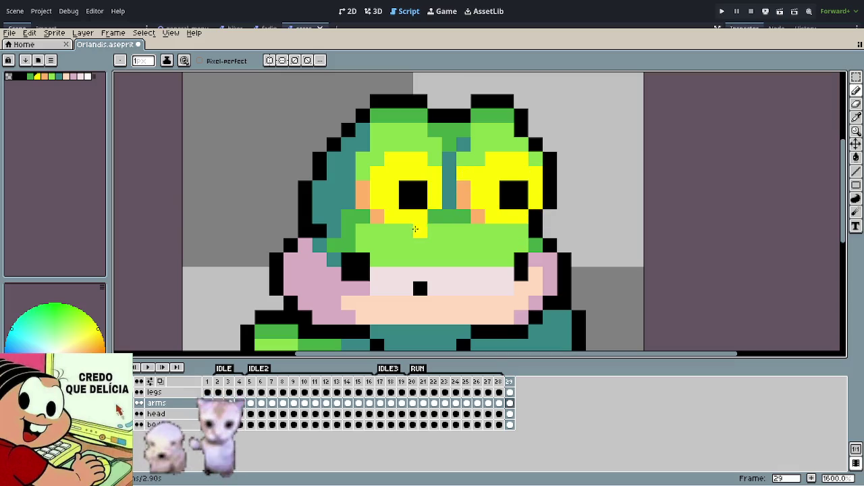
# Step: Undo a stray orange pixel left of the mouth and replay the animation to check the wider eyes
pyautogui.keyDown('alt'); pyautogui.click(462, 174); pyautogui.keyUp('alt')
pyautogui.click(336, 233)
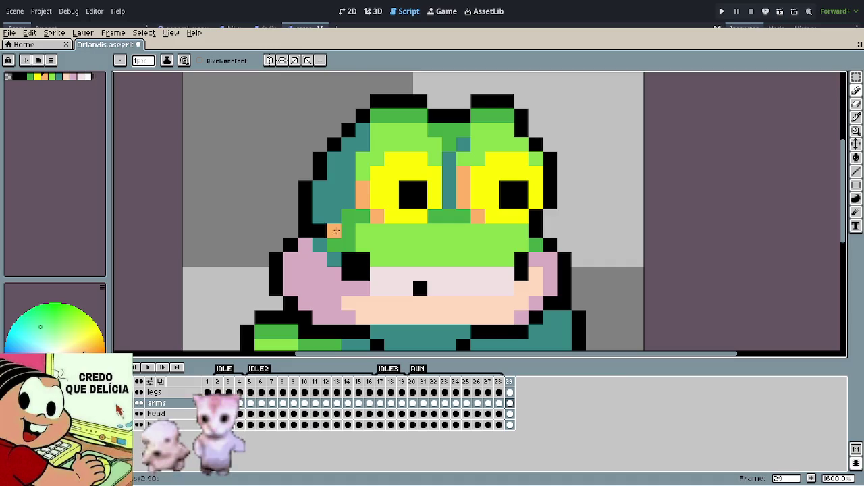
pyautogui.hotkey('ctrl', 'z')
pyautogui.scroll(-3, 561, 239)
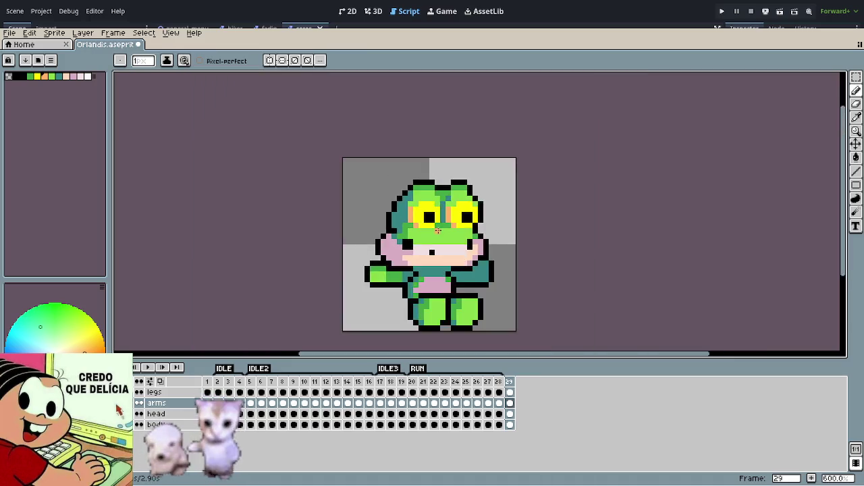
pyautogui.scroll(-3, 561, 239)
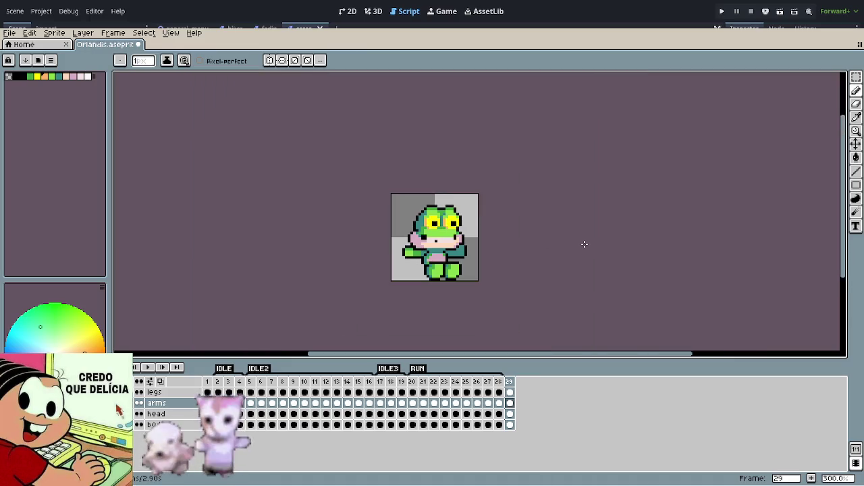
pyautogui.scroll(1, 479, 239)
pyautogui.scroll(6, 472, 239)
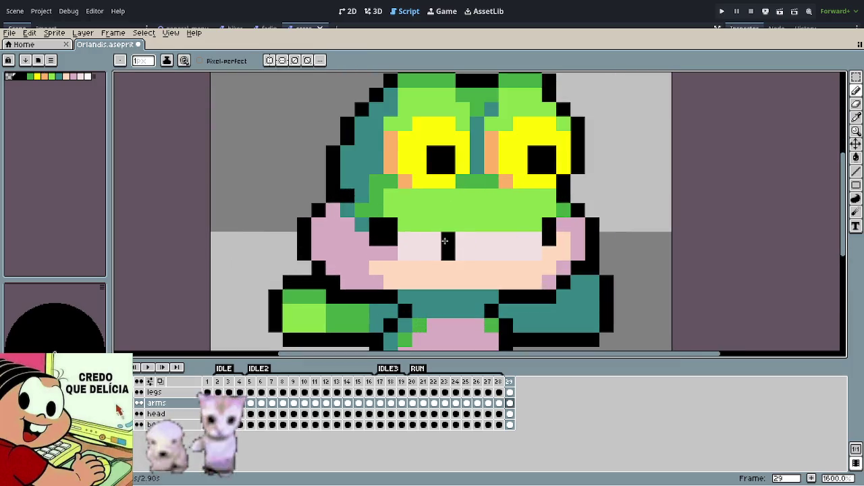
pyautogui.scroll(-1, 604, 254)
pyautogui.scroll(-5, 608, 252)
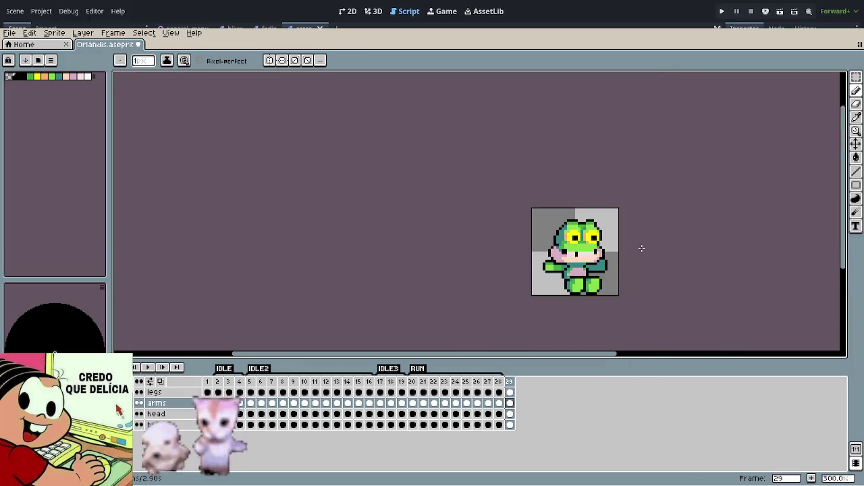
pyautogui.press('Return')
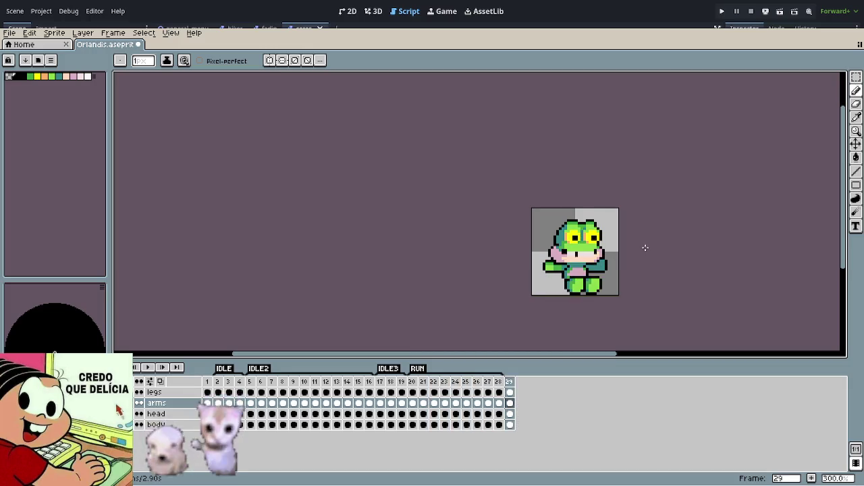
pyautogui.scroll(2, 659, 257)
pyautogui.moveTo(639, 260); pyautogui.dragTo(382, 198)
pyautogui.moveTo(330, 202); pyautogui.dragTo(428, 219)
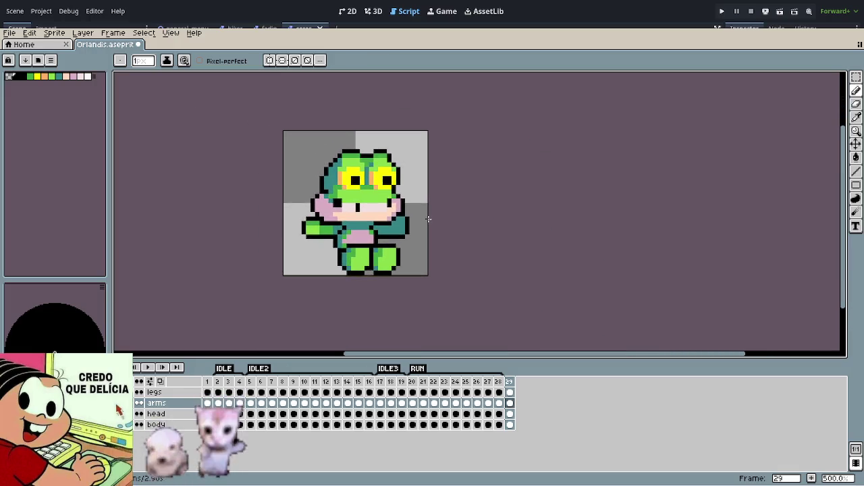
pyautogui.scroll(1, 402, 223)
pyautogui.scroll(1, 402, 224)
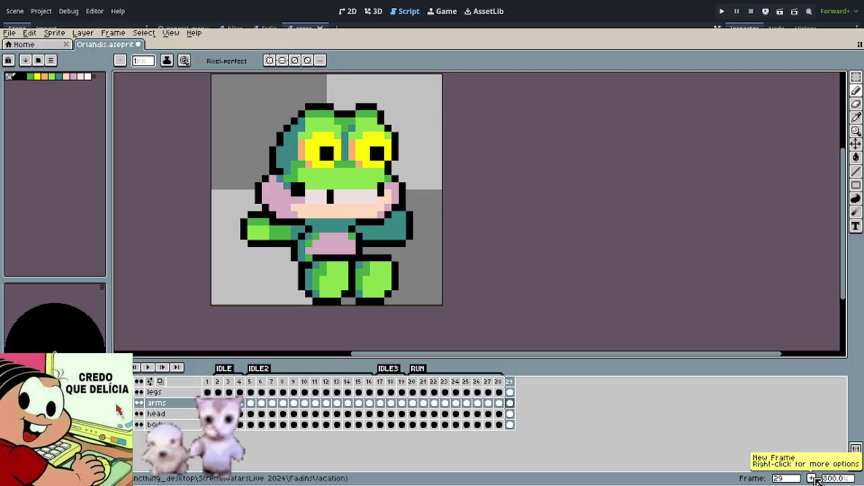
pyautogui.click(814, 478)
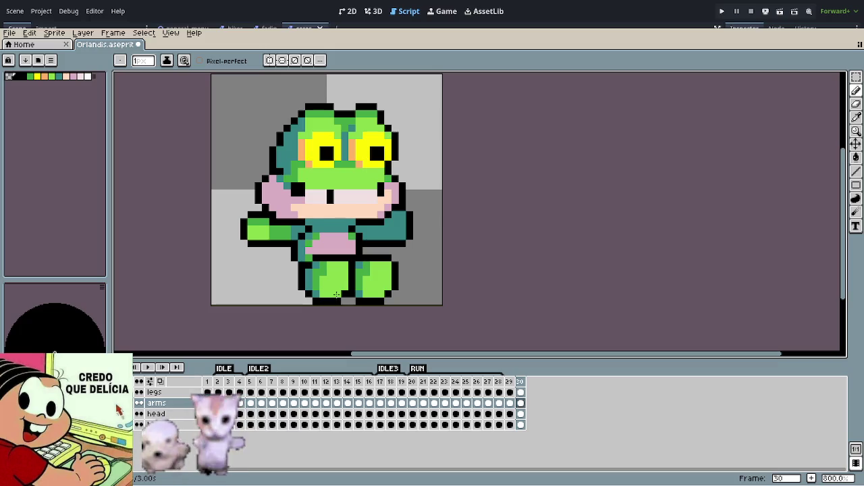
# Step: Select frame 30's arms, head and body cels and shift them one pixel right
pyautogui.keyDown('ctrl'); pyautogui.click(520, 414); pyautogui.keyUp('ctrl')
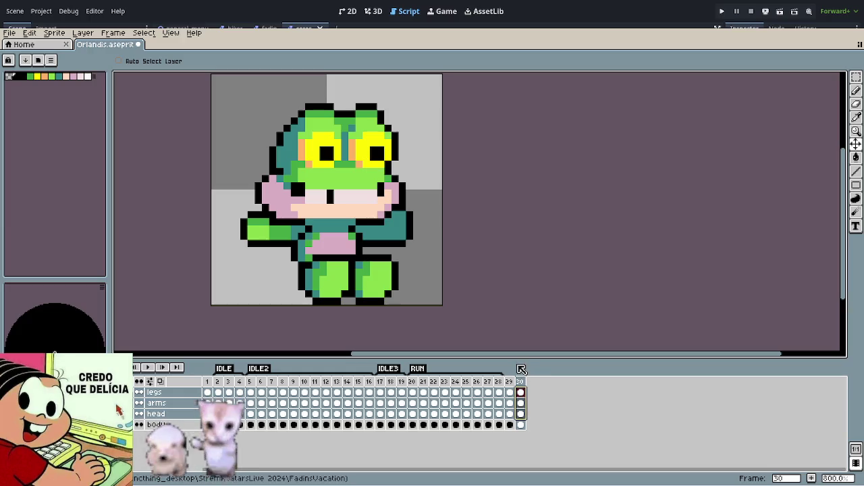
pyautogui.click(521, 403)
pyautogui.moveTo(524, 404); pyautogui.dragTo(521, 425)
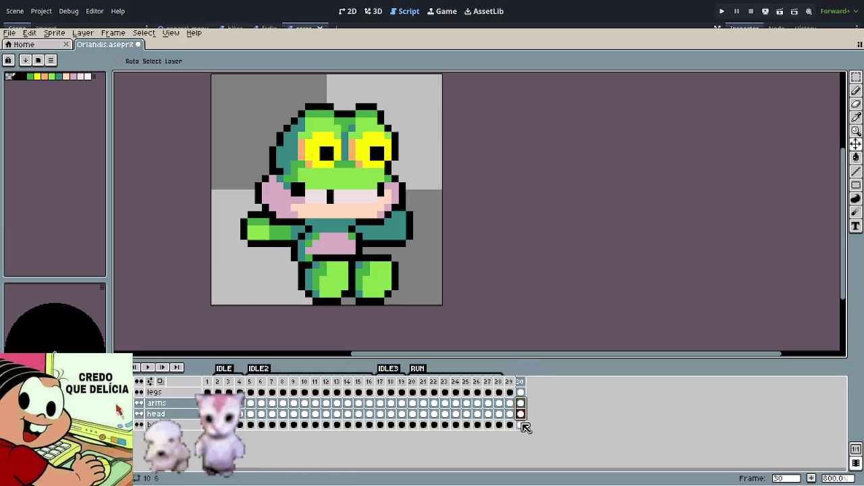
pyautogui.moveTo(418, 285); pyautogui.dragTo(422, 286)
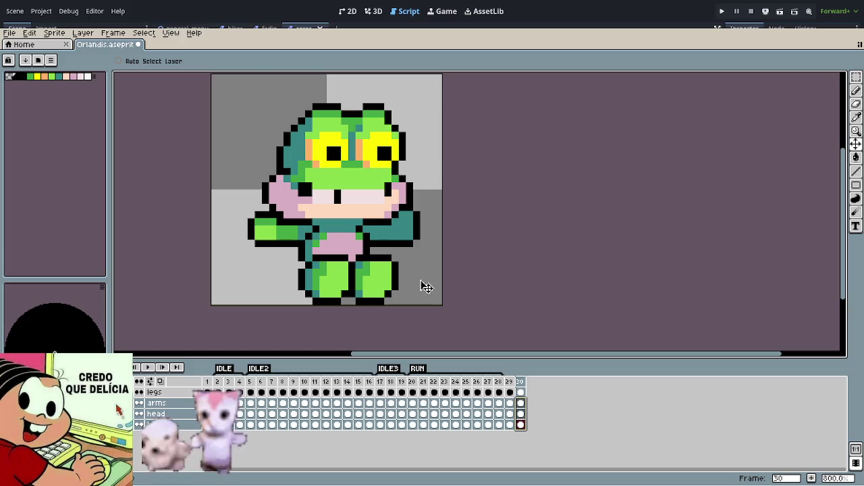
# Step: Compare frame 30 against frame 29 while undoing and redoing the leg nudges
pyautogui.press('Left')
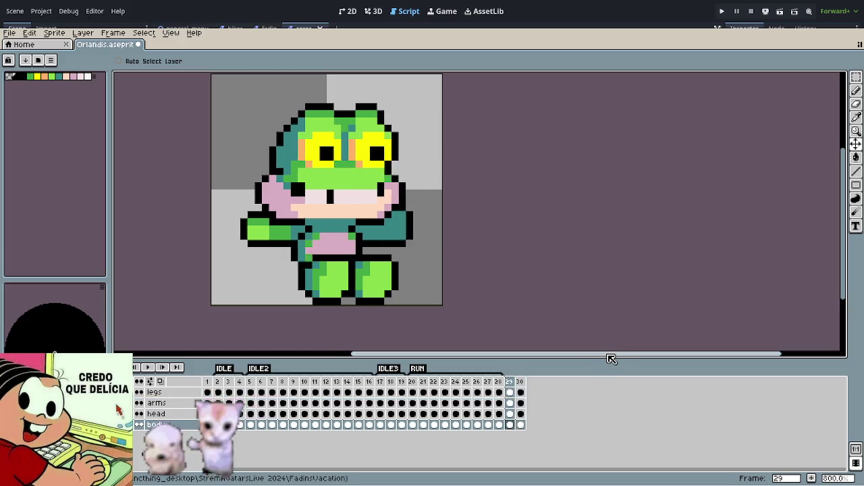
pyautogui.press('Right')
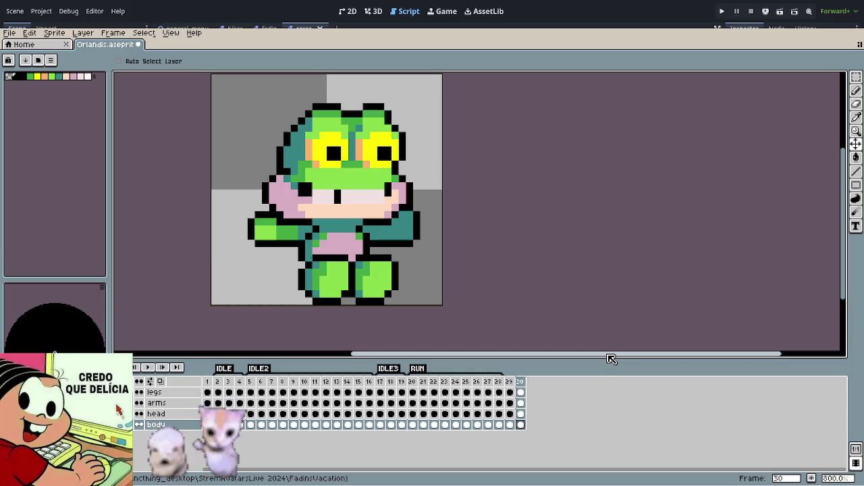
pyautogui.hotkey('ctrl', 'z')
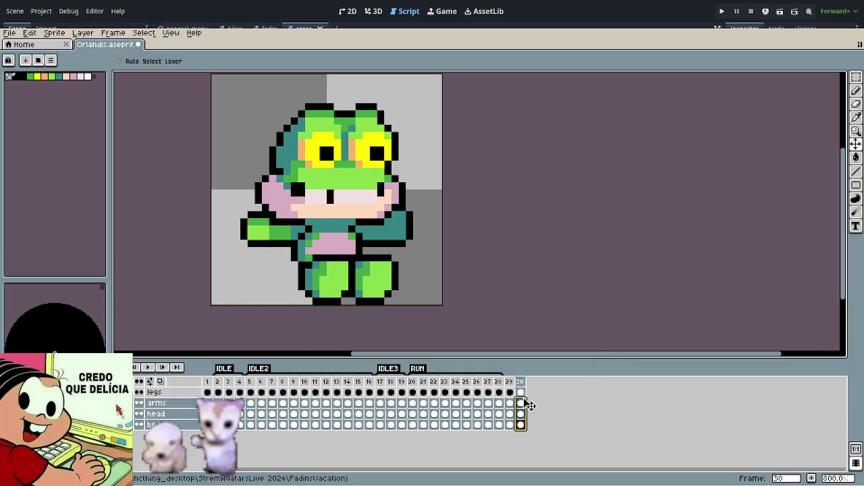
pyautogui.hotkey('ctrl', 'y')
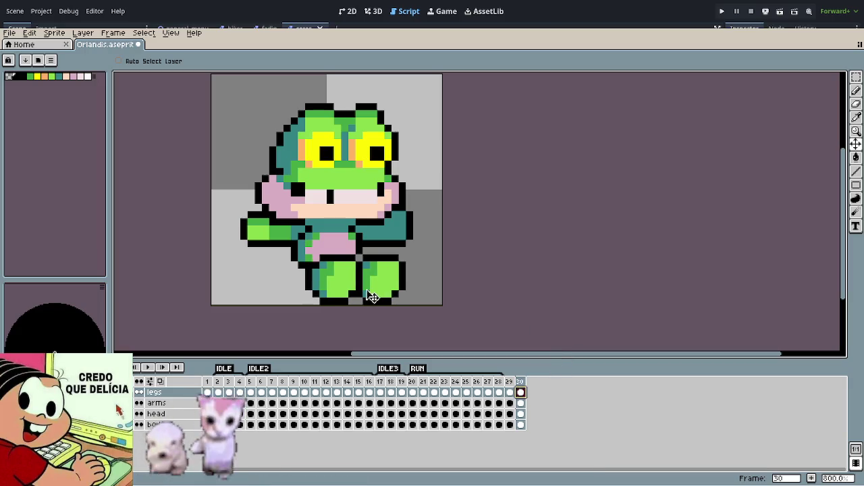
pyautogui.hotkey('ctrl', 'z')
pyautogui.hotkey('ctrl', 'z')
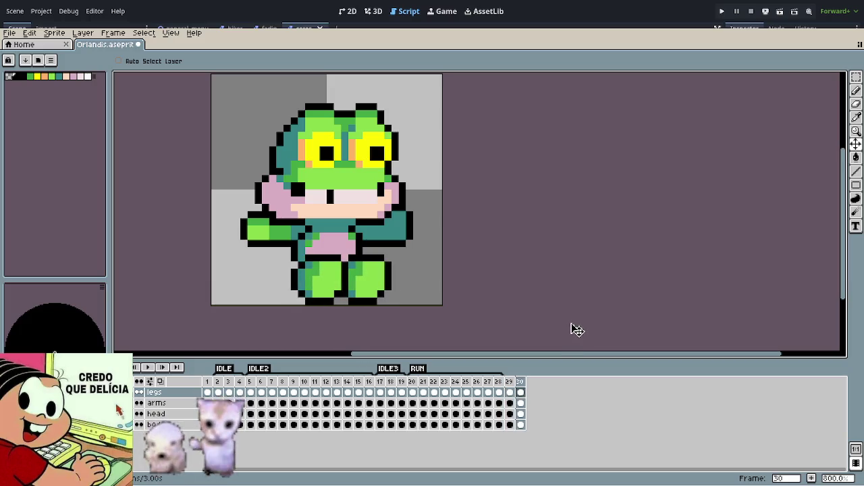
pyautogui.hotkey('ctrl', 'y')
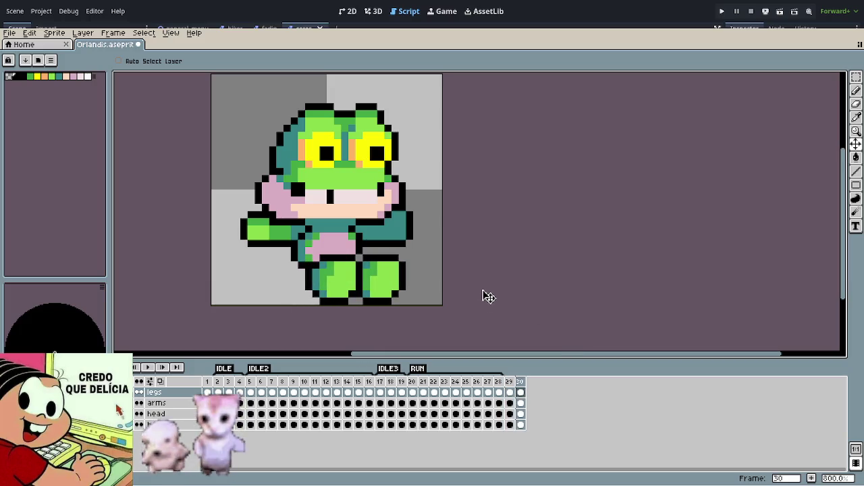
pyautogui.press('Left')
pyautogui.press('Right')
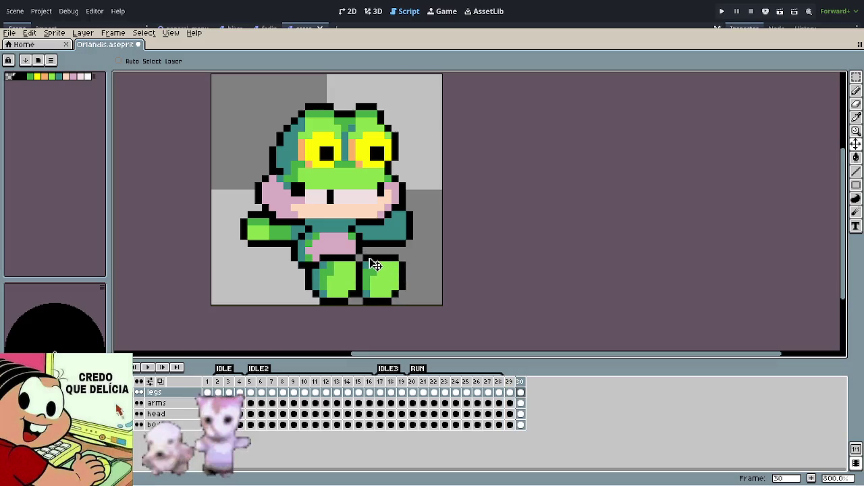
# Step: Undo the last change on frame 30 and flip between frames 29 and 30 to compare
pyautogui.hotkey('ctrl', 'z')
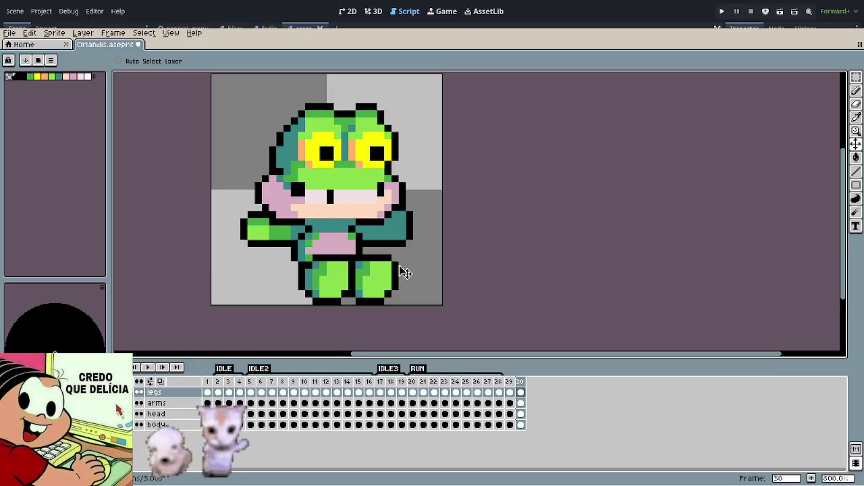
pyautogui.scroll(-3, 404, 272)
pyautogui.scroll(-1, 405, 272)
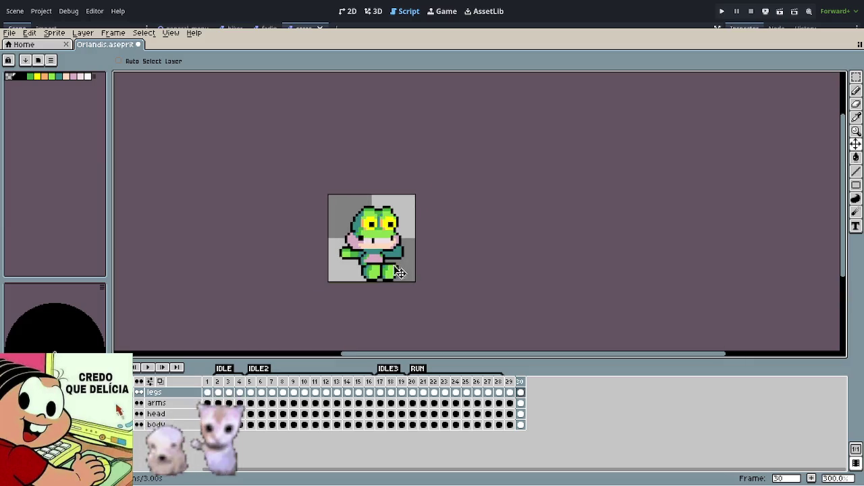
pyautogui.scroll(-1, 398, 268)
pyautogui.press('Left')
pyautogui.press('Right')
pyautogui.press('Left')
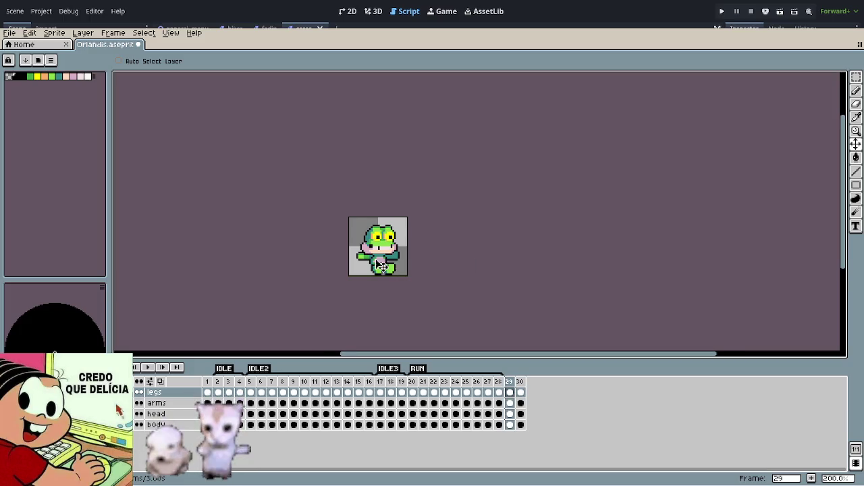
pyautogui.scroll(5, 384, 263)
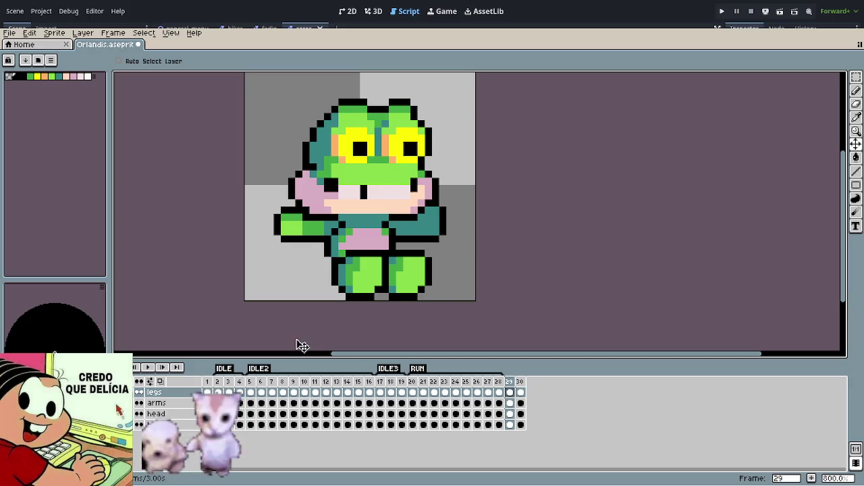
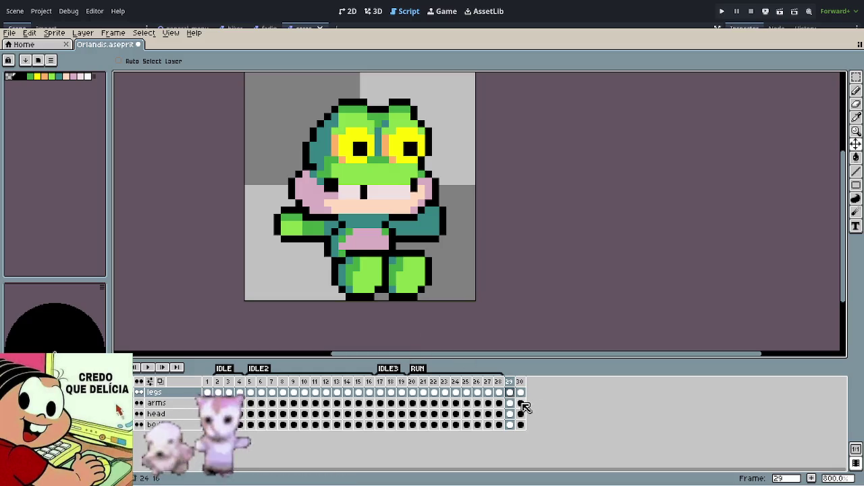
# Step: Select frame 30's head cel and shift the head one pixel right
pyautogui.click(520, 403)
pyautogui.keyDown('shift'); pyautogui.click(524, 416); pyautogui.keyUp('shift')
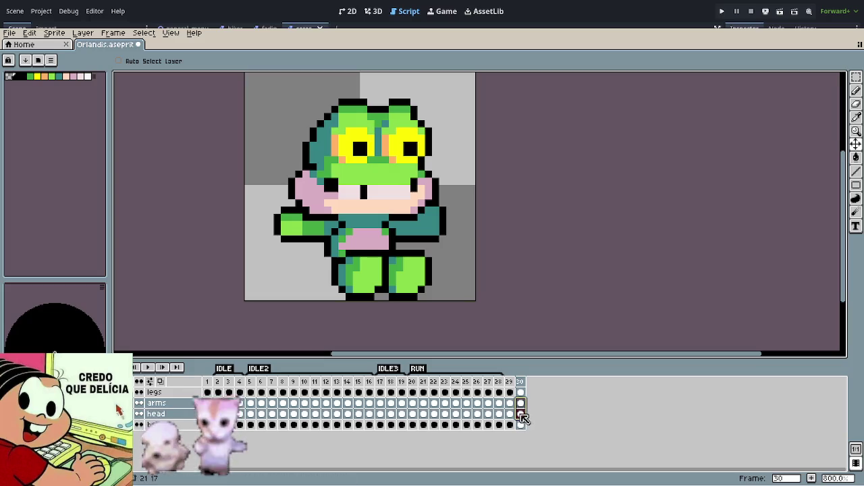
pyautogui.click(518, 414)
pyautogui.moveTo(496, 237); pyautogui.dragTo(503, 236)
# Step: Undo and redo through the edit history to revert the stray head moves
pyautogui.hotkey('ctrl', 'z')
pyautogui.hotkey('ctrl', 'y')
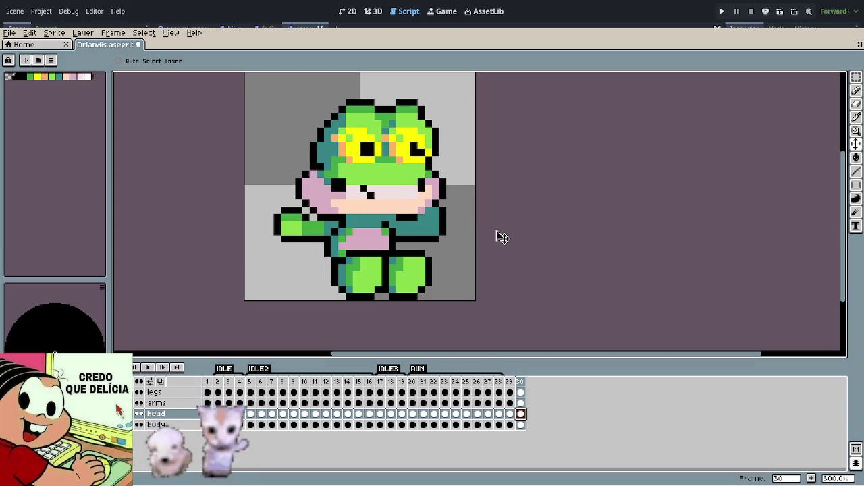
pyautogui.hotkey('ctrl', 'z')
pyautogui.hotkey('ctrl', 'y')
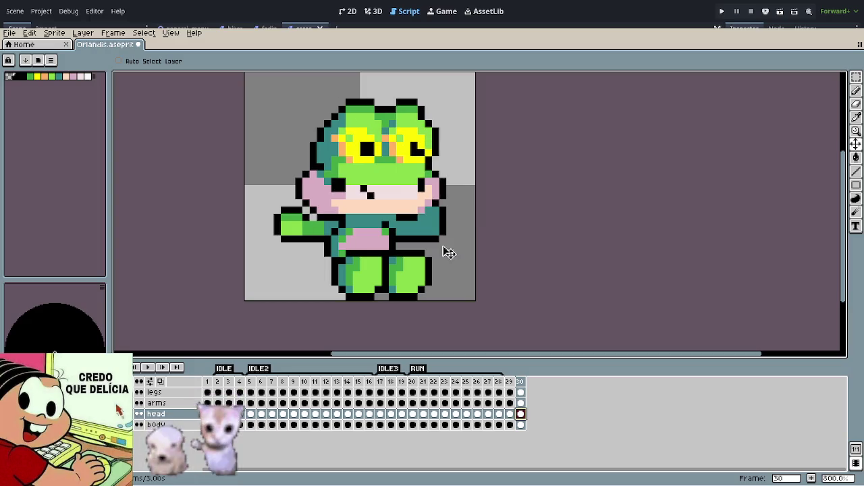
pyautogui.press('Delete')
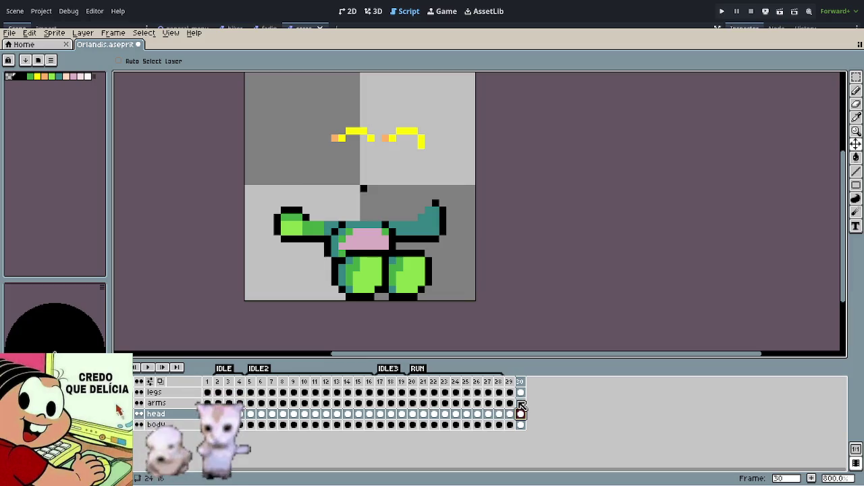
pyautogui.hotkey('ctrl', 'z')
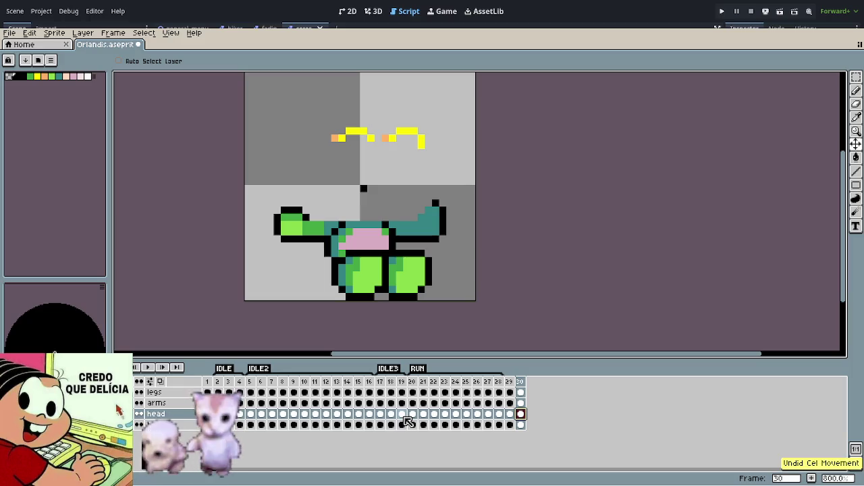
pyautogui.hotkey('ctrl', 'z')
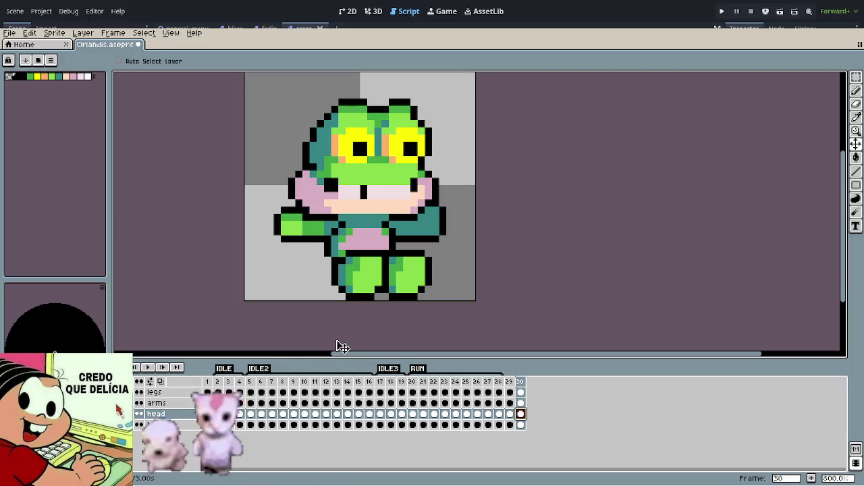
pyautogui.hotkey('ctrl', 'z')
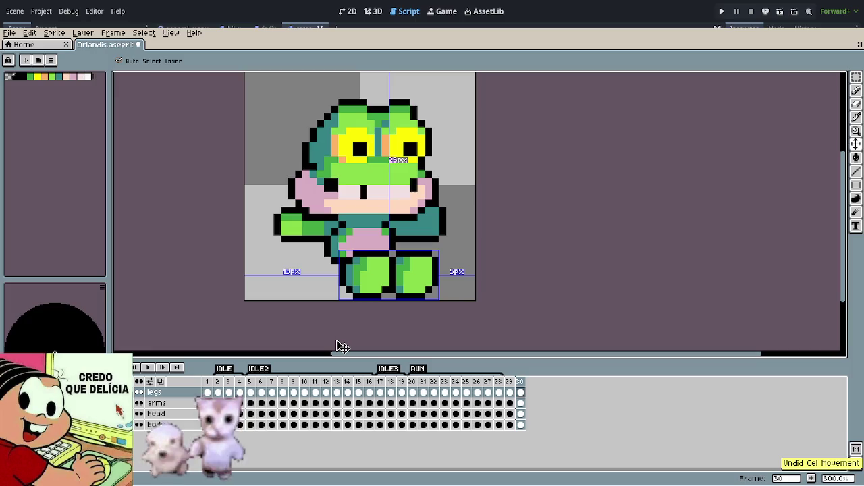
pyautogui.hotkey('ctrl', 'y')
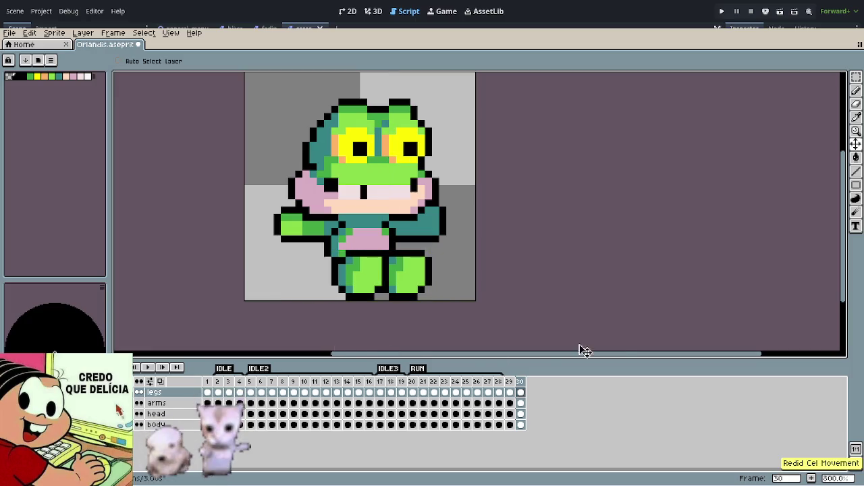
# Step: Marquee-select the frog's head and paste frame 29's head onto frame 30's head cel
pyautogui.click(532, 405)
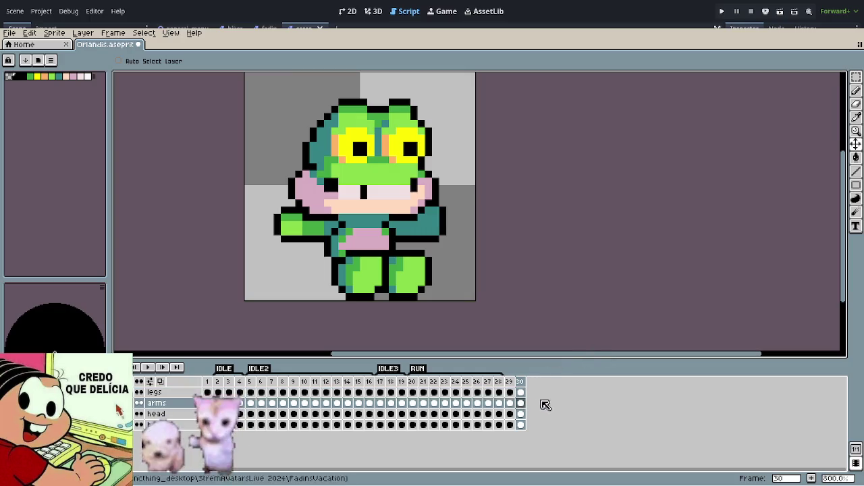
pyautogui.press('m')
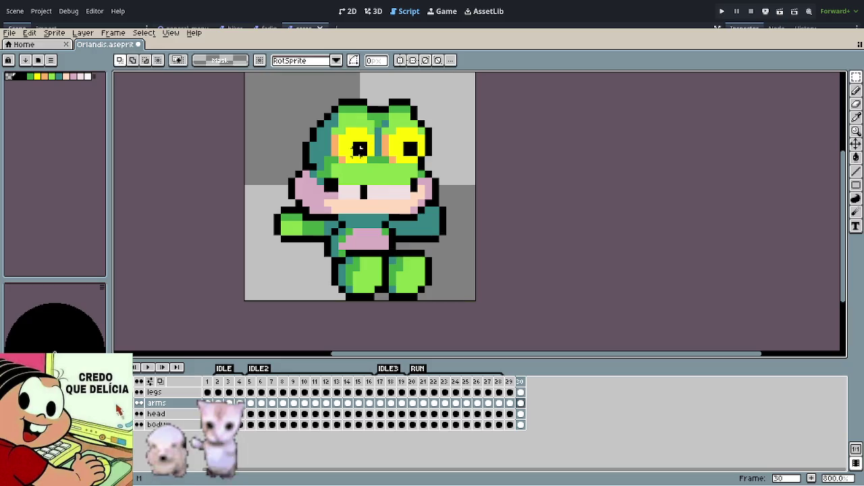
pyautogui.moveTo(261, 94); pyautogui.dragTo(482, 200)
pyautogui.click(563, 232)
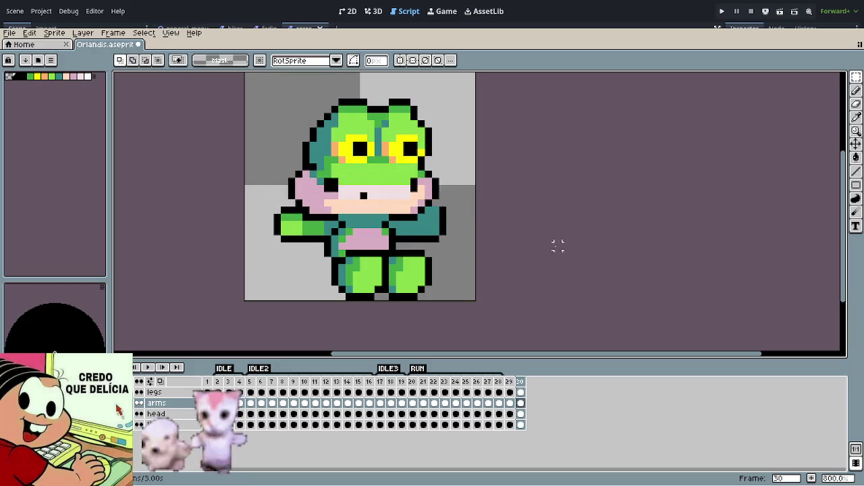
pyautogui.click(510, 414)
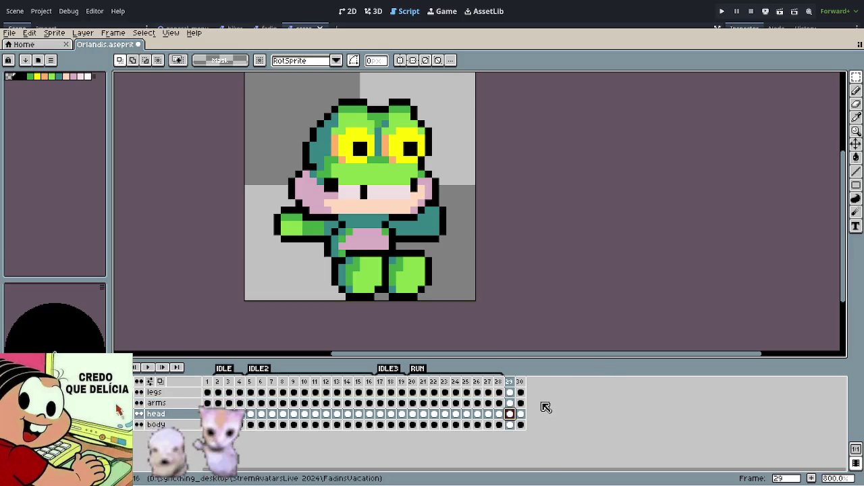
pyautogui.click(520, 414)
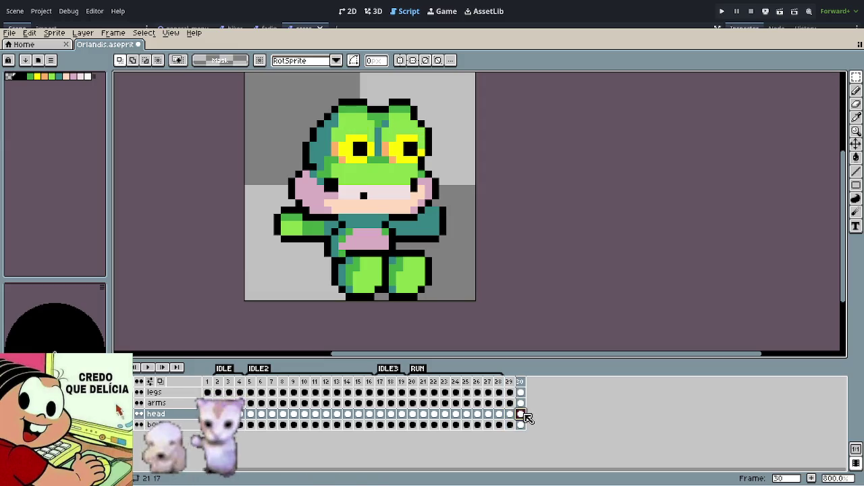
pyautogui.hotkey('ctrl', 'v')
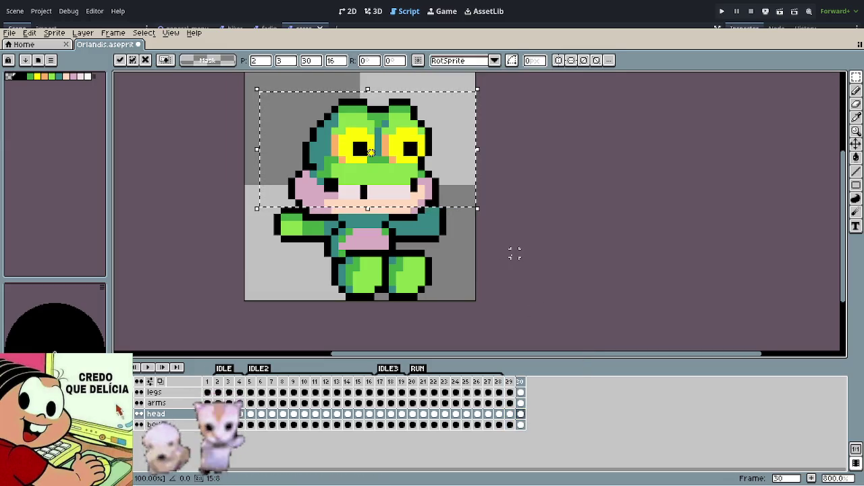
# Step: Commit the pasted head and select the head cel on frame 29
pyautogui.click(511, 252)
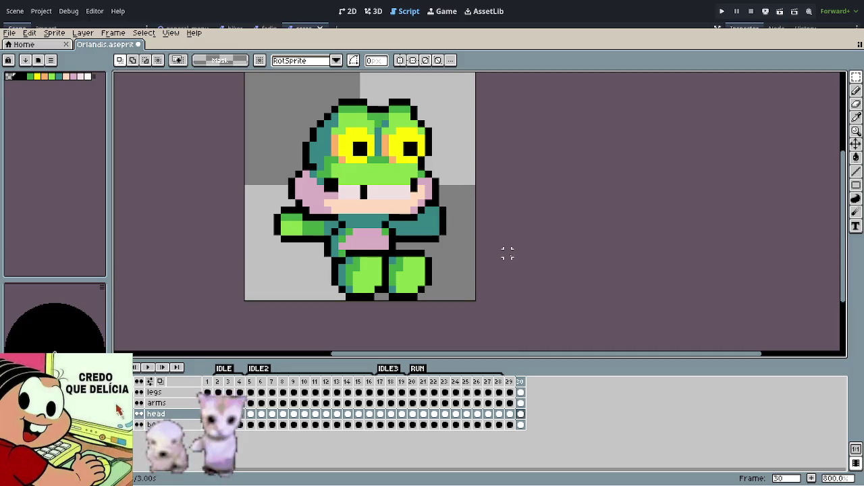
pyautogui.click(510, 403)
pyautogui.moveTo(249, 86); pyautogui.dragTo(484, 199)
pyautogui.click(509, 403)
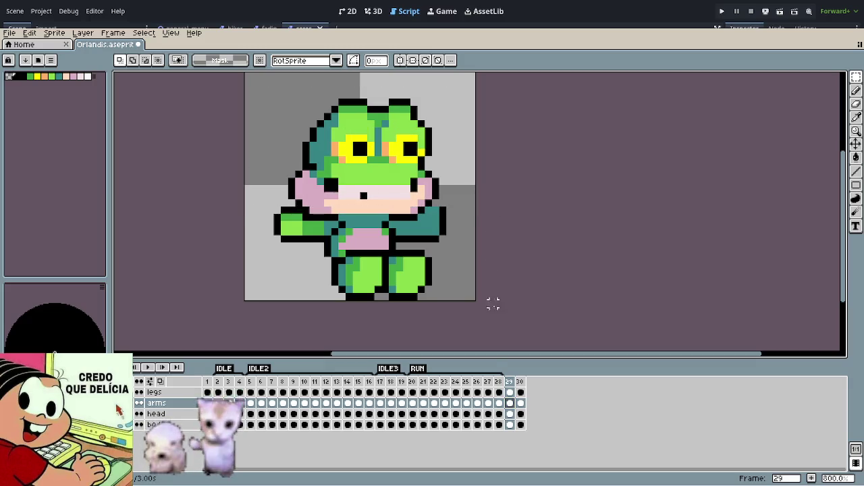
pyautogui.click(510, 414)
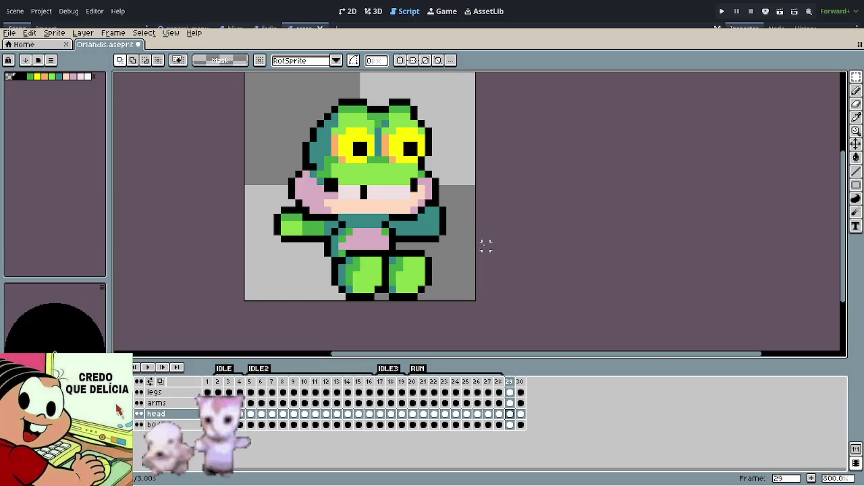
# Step: Step between frames 29 and 30, ending on frame 30
pyautogui.hotkey('ctrl', 'Right')
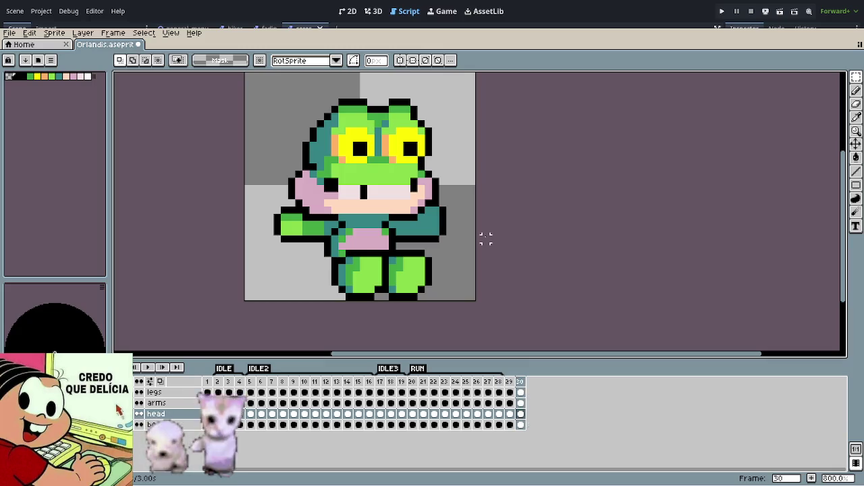
pyautogui.press('Left')
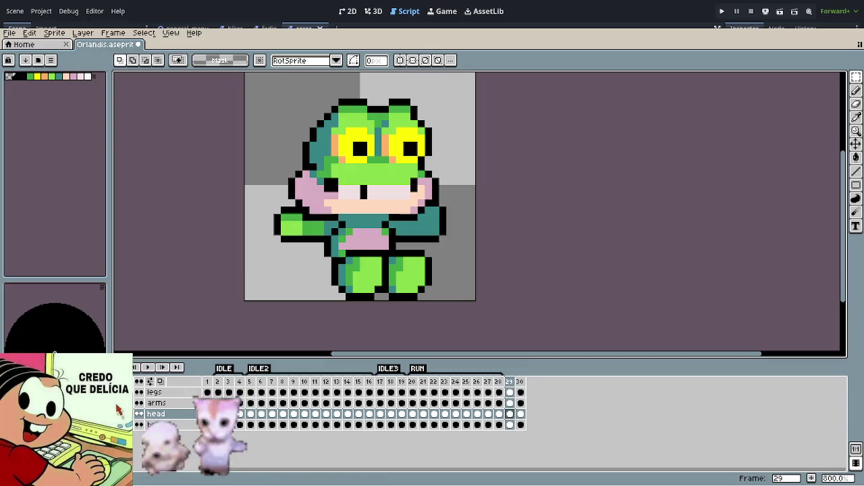
pyautogui.press('Right')
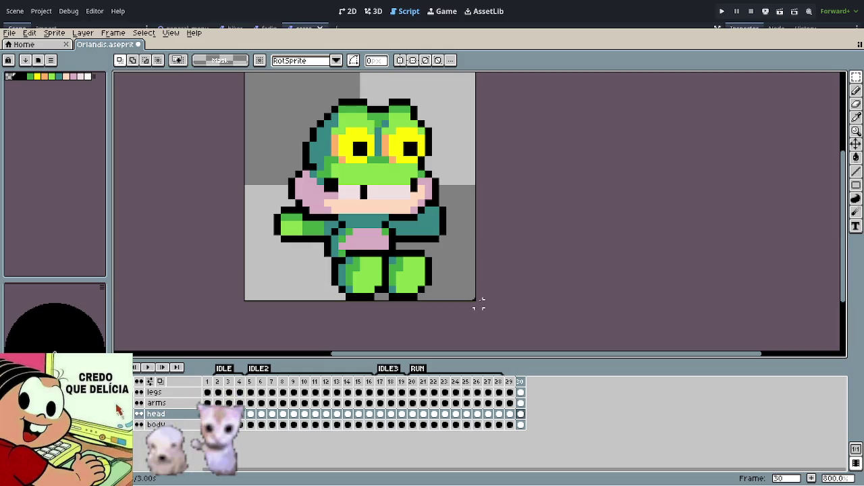
pyautogui.press('Right')
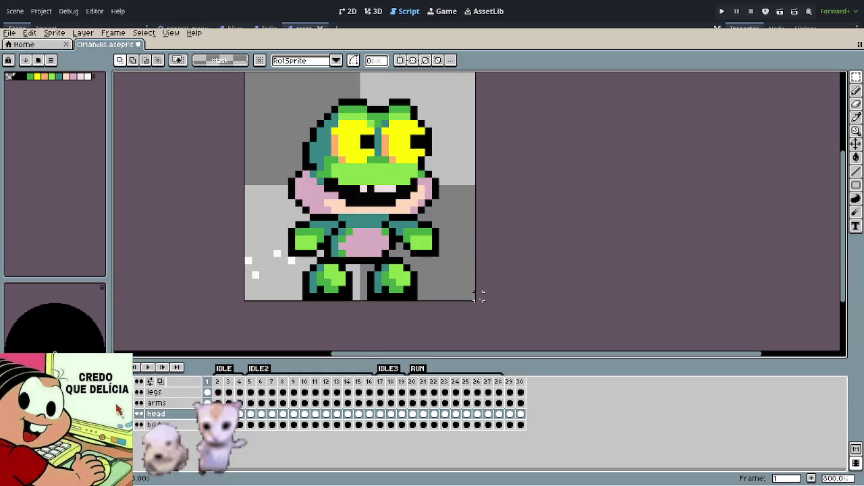
pyautogui.press('Left')
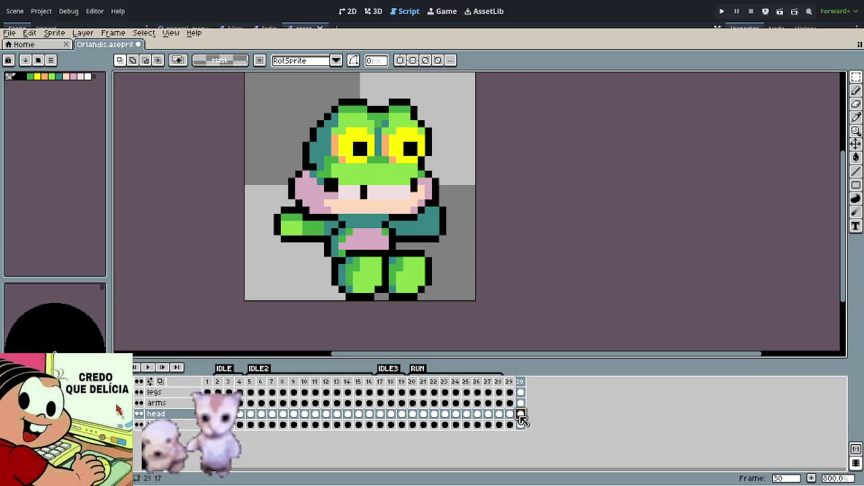
# Step: Shift frame 30's head one pixel with the Move tool, testing up and down nudges
pyautogui.moveTo(447, 203); pyautogui.dragTo(461, 210)
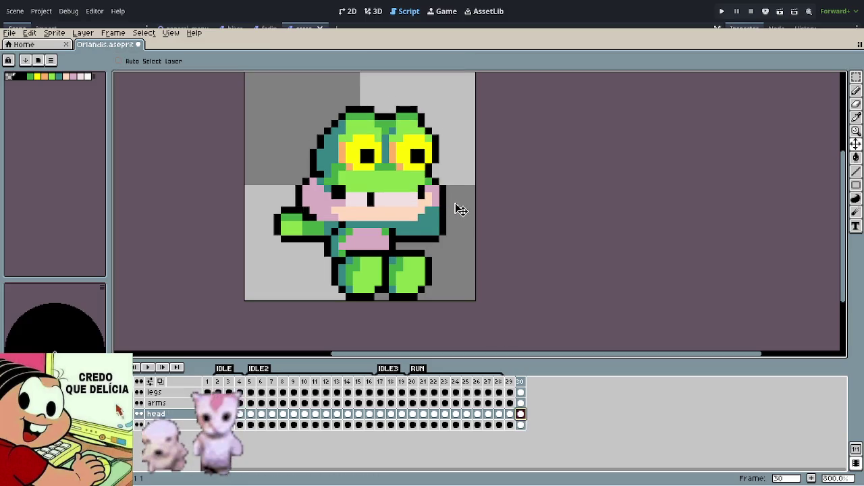
pyautogui.hotkey('ctrl', 'z')
pyautogui.hotkey('ctrl', 'y')
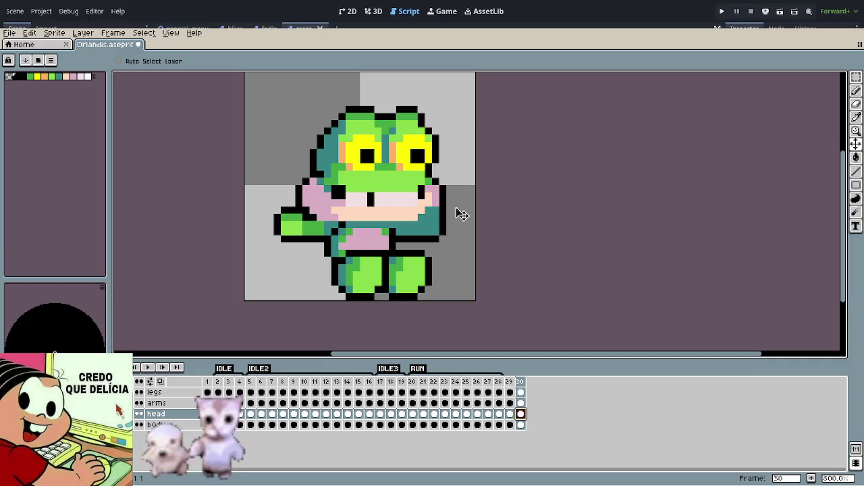
pyautogui.press('Down')
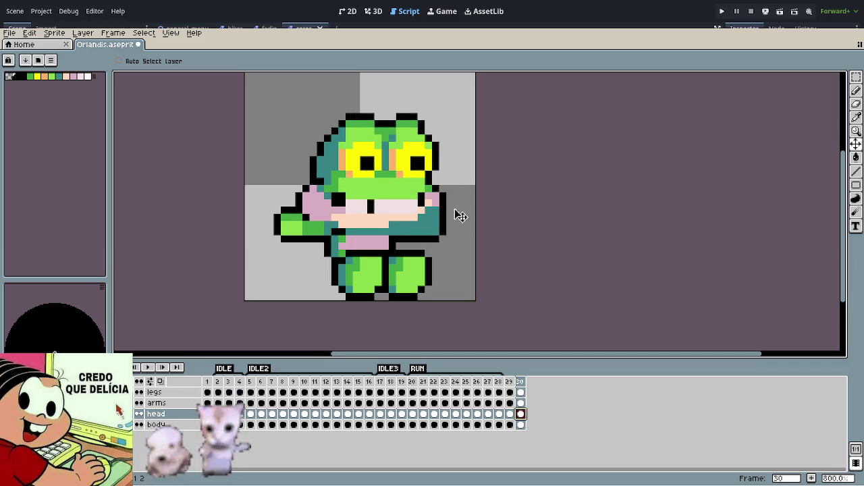
pyautogui.press('Up')
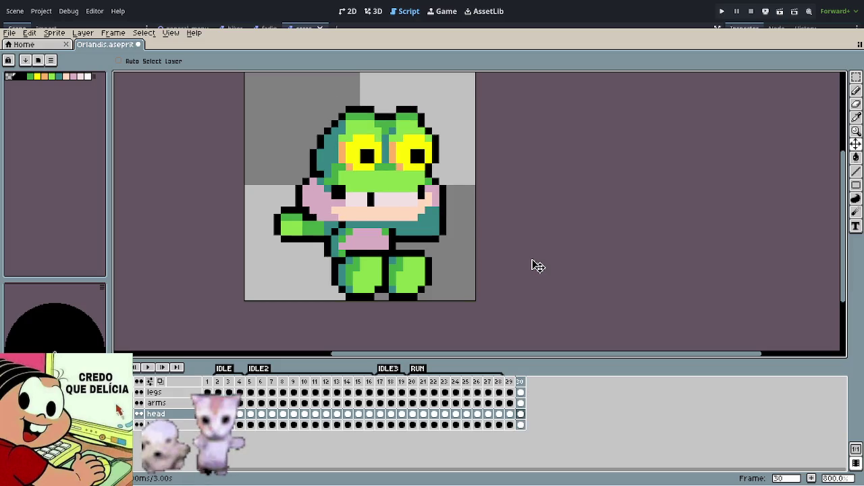
# Step: Compare frames 29 and 30, then raise frame 30's arms one pixel on the arms layer
pyautogui.hotkey('ctrl', 'Left')
pyautogui.hotkey('ctrl', 'Right')
pyautogui.hotkey('ctrl', 'Left')
pyautogui.hotkey('ctrl', 'Right')
pyautogui.hotkey('ctrl', 'Left')
pyautogui.hotkey('ctrl', 'Right')
pyautogui.hotkey('ctrl', 'Left')
pyautogui.hotkey('ctrl', 'Right')
pyautogui.hotkey('ctrl', 'Left')
pyautogui.hotkey('ctrl', 'Right')
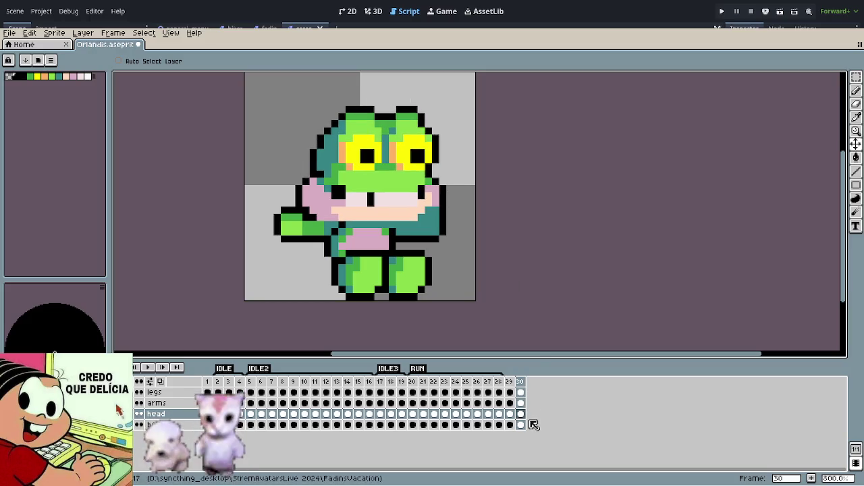
pyautogui.click(531, 403)
pyautogui.moveTo(427, 285); pyautogui.dragTo(419, 283)
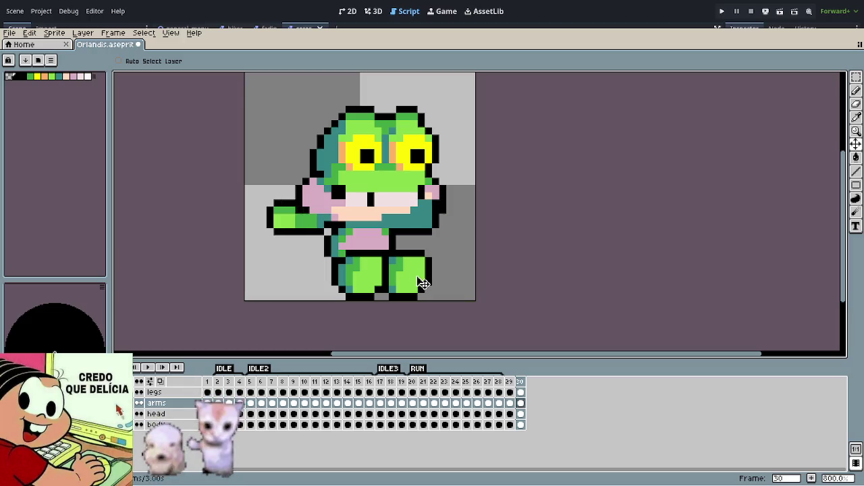
# Step: Play the animation preview and return to frame 30 for editing
pyautogui.scroll(-1, 464, 274)
pyautogui.press('Return')
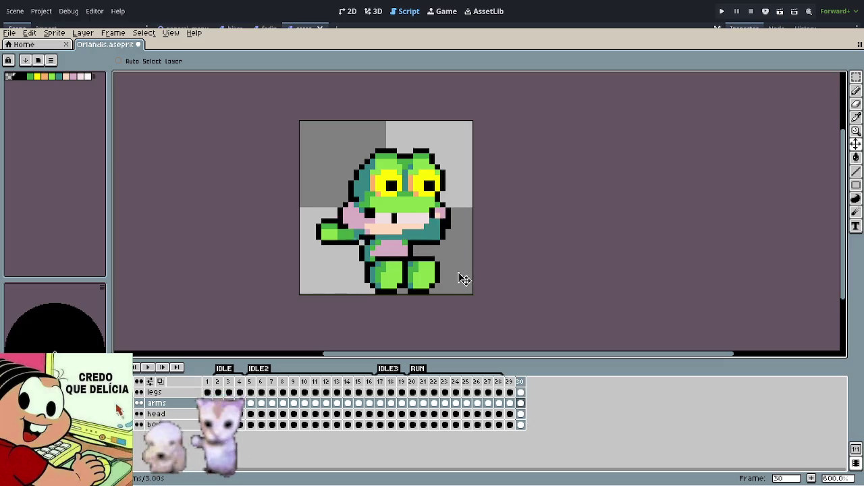
pyautogui.scroll(3, 372, 255)
pyautogui.scroll(1, 367, 245)
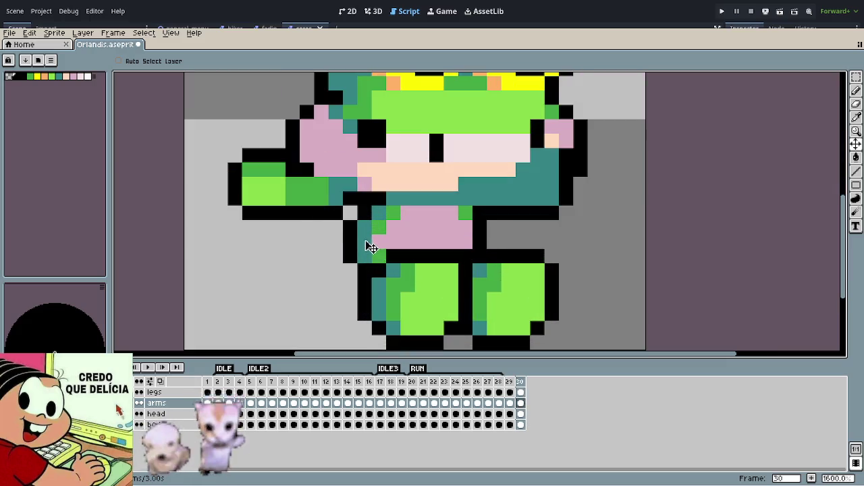
pyautogui.scroll(3, 378, 223)
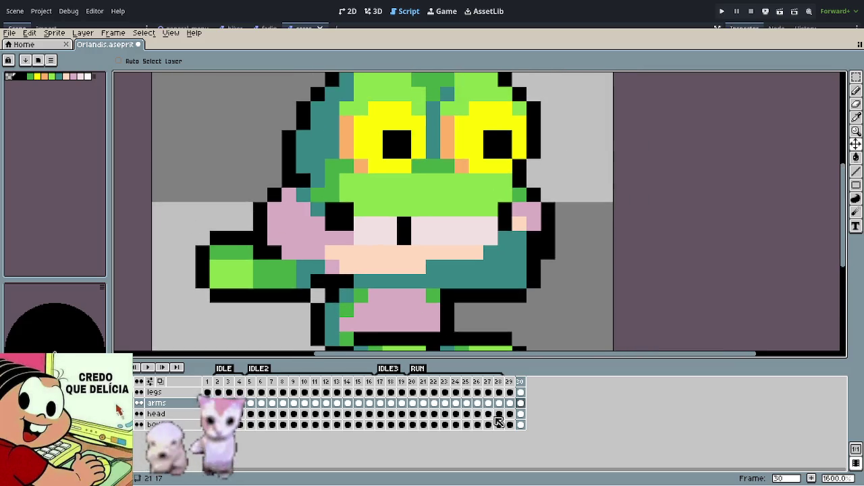
pyautogui.keyDown('ctrl'); pyautogui.click(520, 424); pyautogui.keyUp('ctrl')
# Step: Repaint frame 30's mouth wide open with skin and pink pencil pixels, then deselect
pyautogui.press('b')
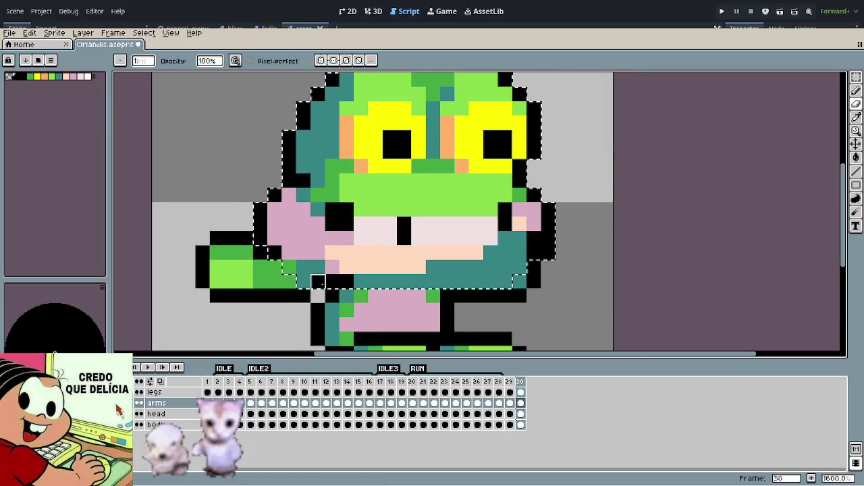
pyautogui.click(318, 267)
pyautogui.moveTo(447, 280)
pyautogui.mouseDown()
pyautogui.moveTo(505, 281)
pyautogui.moveTo(404, 267)
pyautogui.mouseUp()
pyautogui.moveTo(491, 252); pyautogui.dragTo(520, 266)
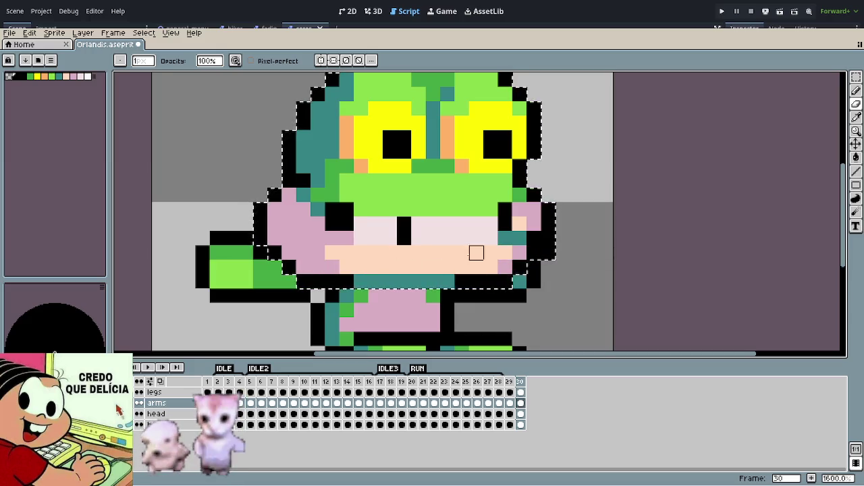
pyautogui.moveTo(505, 238); pyautogui.dragTo(519, 238)
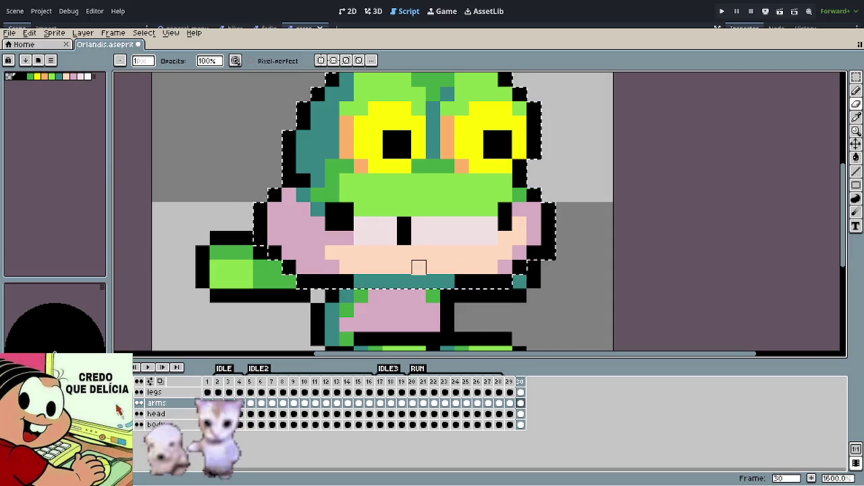
pyautogui.hotkey('ctrl', 'd')
# Step: Compare frames 29 and 30 and play the animation preview
pyautogui.press('l')
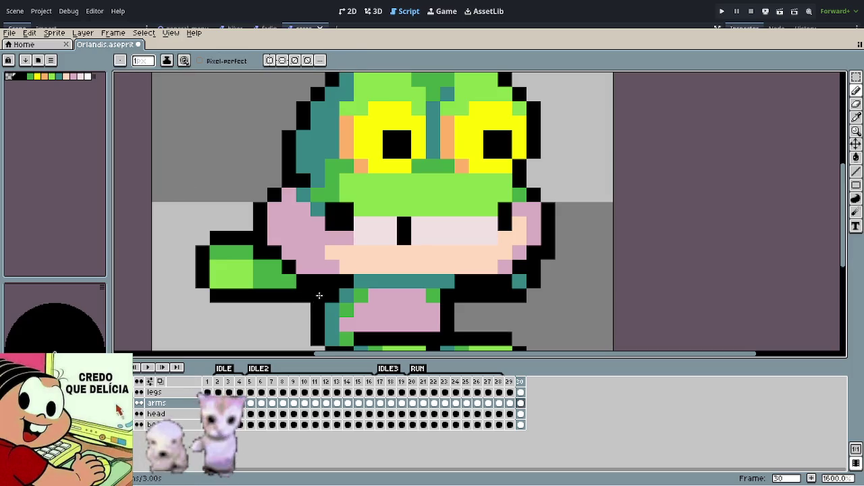
pyautogui.scroll(-4, 547, 308)
pyautogui.scroll(-1, 495, 296)
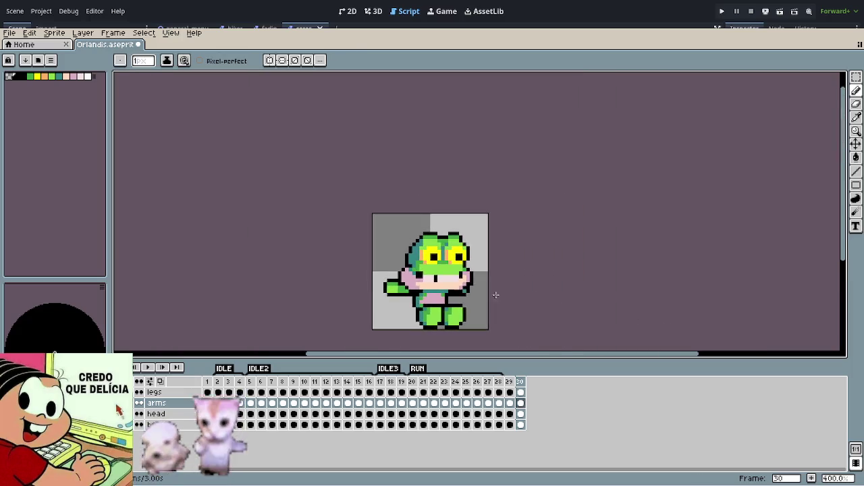
pyautogui.press('Left')
pyautogui.press('Right')
pyautogui.press('Left')
pyautogui.press('Right')
pyautogui.press('Left')
pyautogui.press('Return')
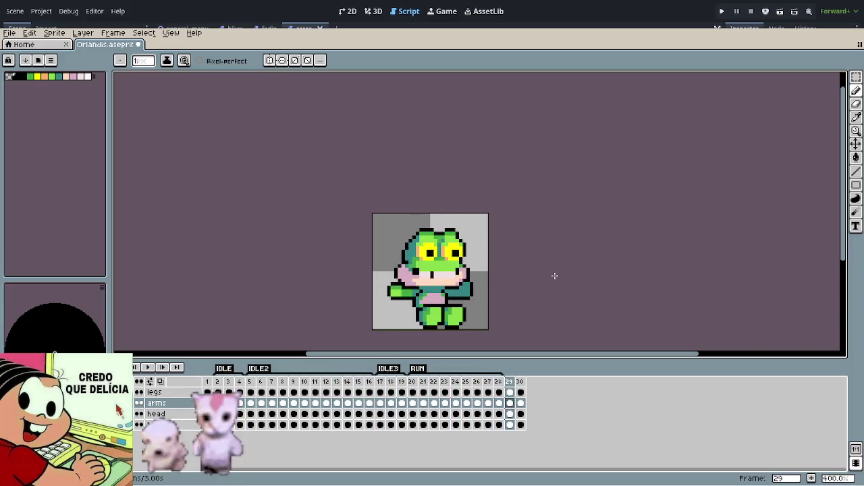
pyautogui.press('Return')
# Step: Compare frames 29 and 30 again and zoom in on the frog
pyautogui.press('Left')
pyautogui.press('Right')
pyautogui.press('Left')
pyautogui.press('Right')
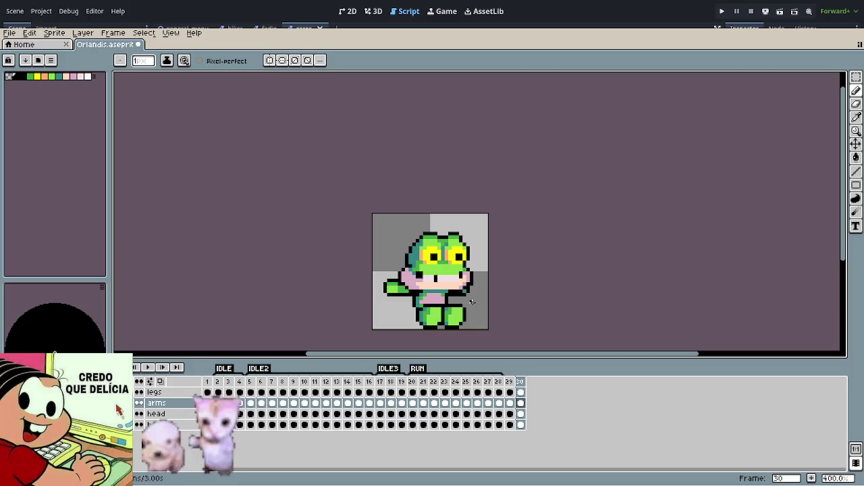
pyautogui.scroll(1, 437, 292)
pyautogui.scroll(1, 474, 310)
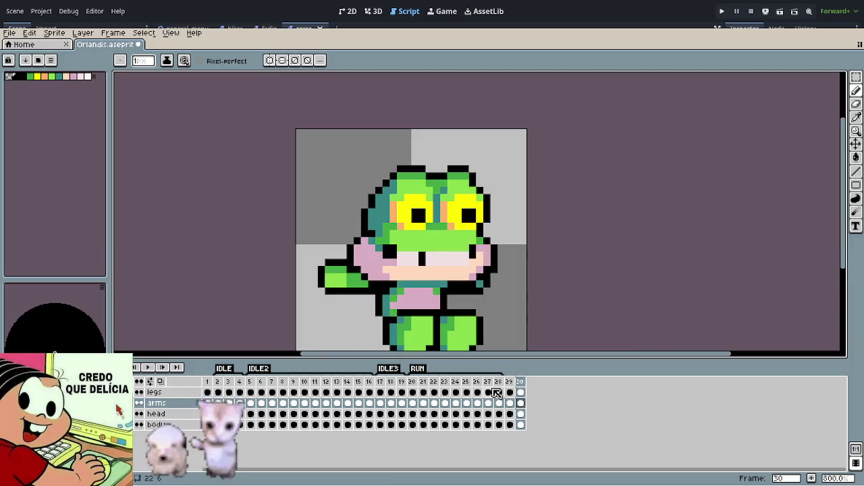
pyautogui.press('Down')
pyautogui.press('Down')
# Step: Test shifting frame 30's arms down one pixel, undoing and redoing while comparing frames
pyautogui.press('v')
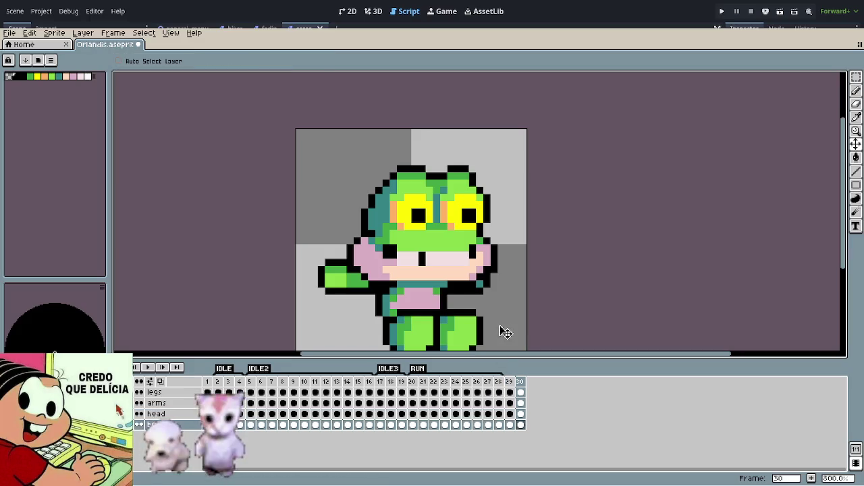
pyautogui.scroll(-2, 525, 307)
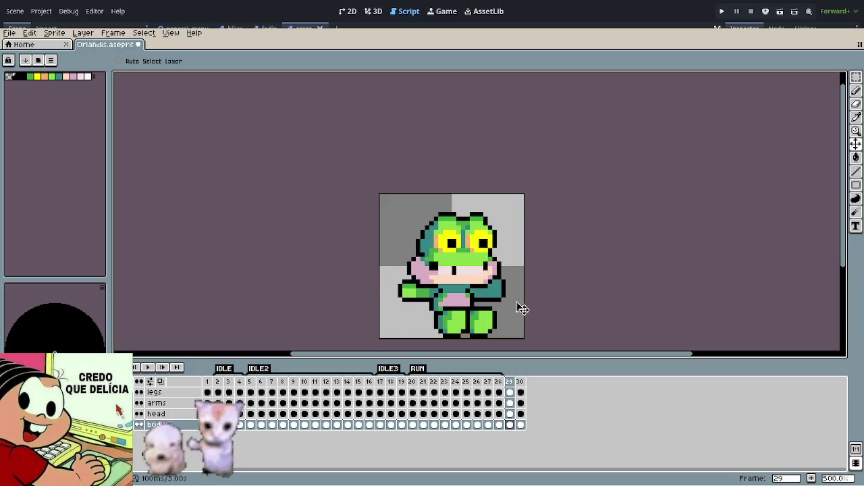
pyautogui.press('Up')
pyautogui.press('Up')
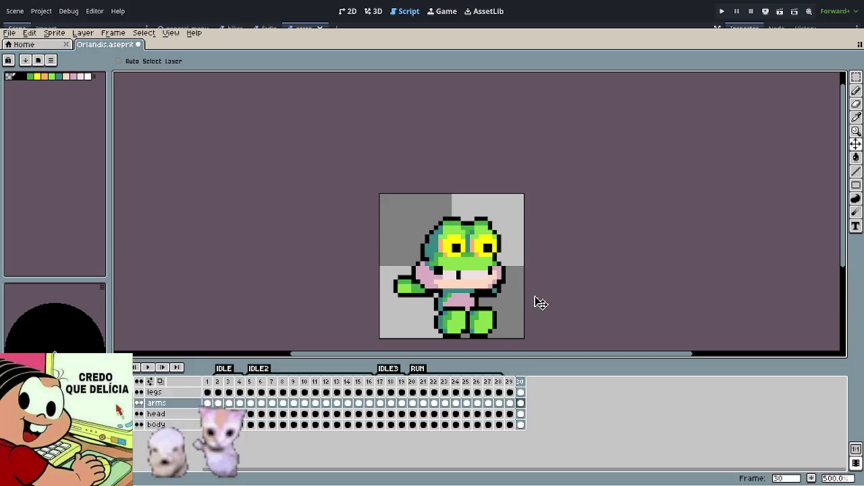
pyautogui.moveTo(541, 305); pyautogui.dragTo(539, 302)
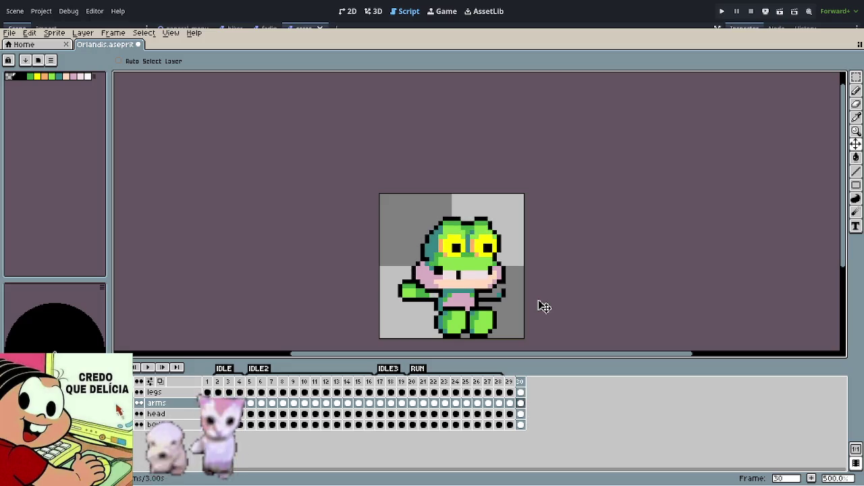
pyautogui.hotkey('ctrl', 'z')
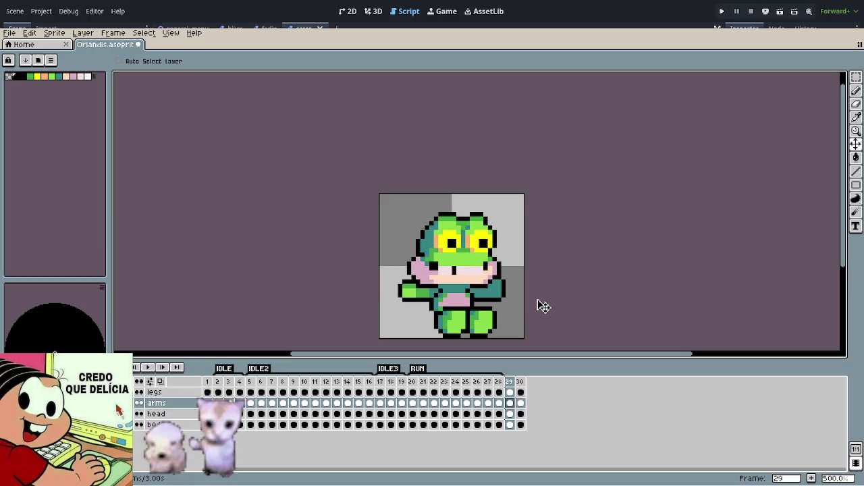
pyautogui.press('Return')
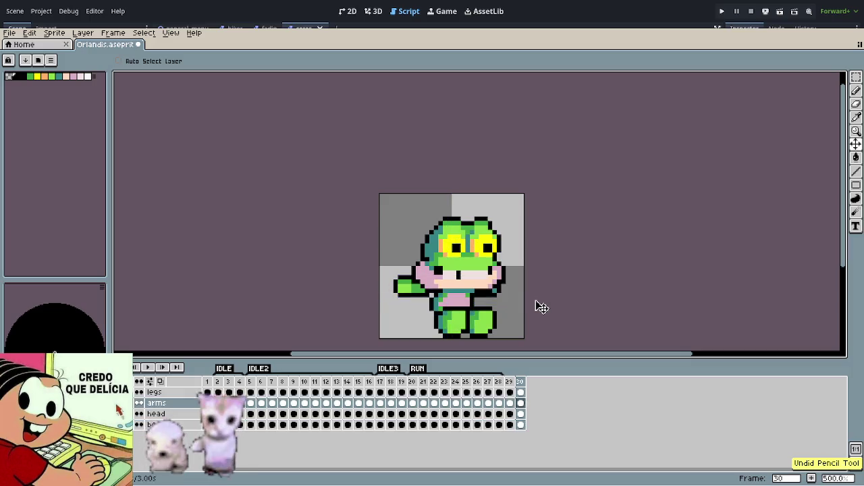
pyautogui.hotkey('ctrl', 'y')
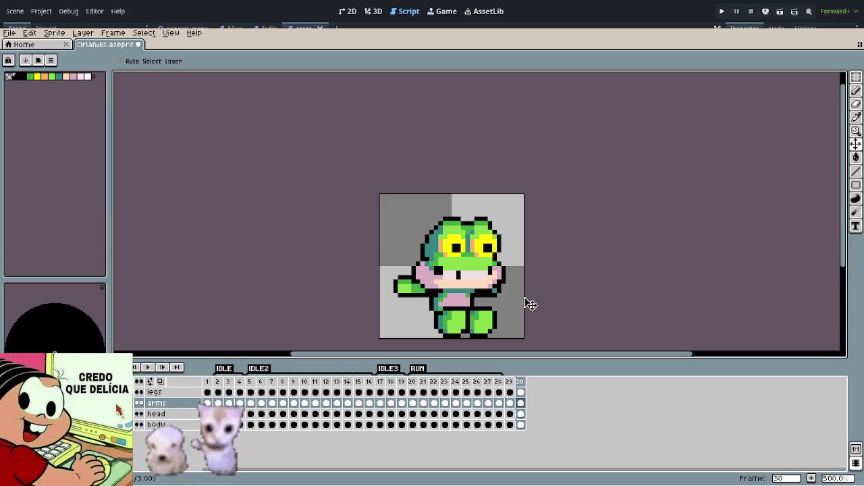
pyautogui.scroll(2, 420, 305)
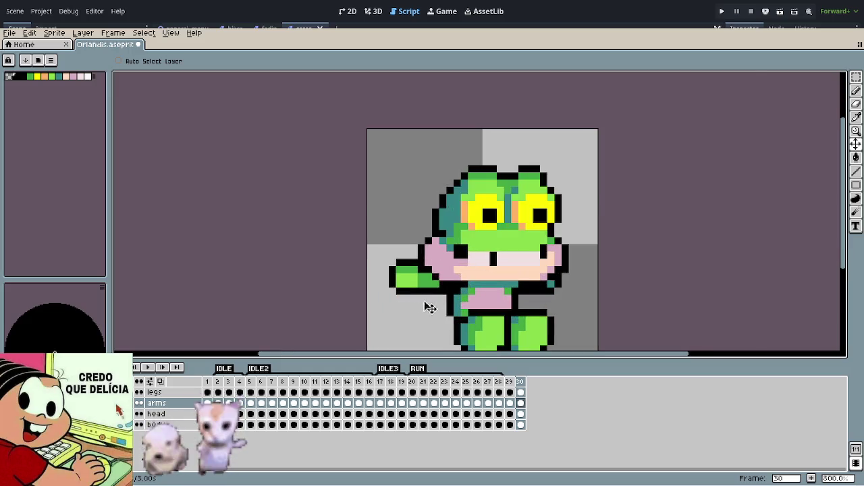
pyautogui.scroll(3, 463, 303)
pyautogui.press('i')
pyautogui.press('b')
pyautogui.click(450, 299)
pyautogui.moveTo(451, 293); pyautogui.dragTo(437, 293)
pyautogui.keyDown('alt'); pyautogui.click(436, 272); pyautogui.keyUp('alt')
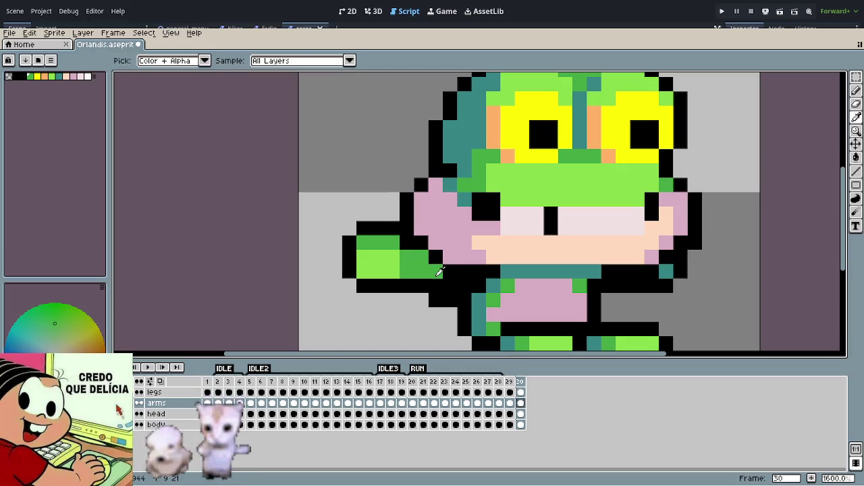
pyautogui.click(446, 284)
pyautogui.click(459, 283)
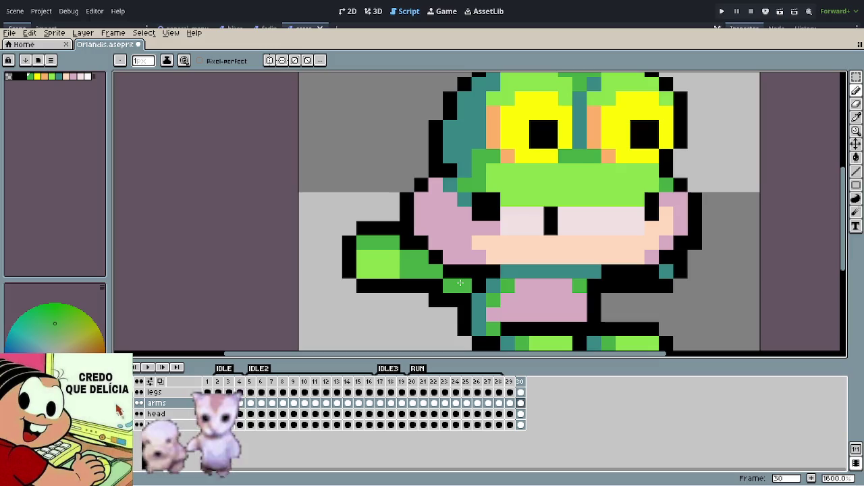
pyautogui.scroll(-5, 501, 326)
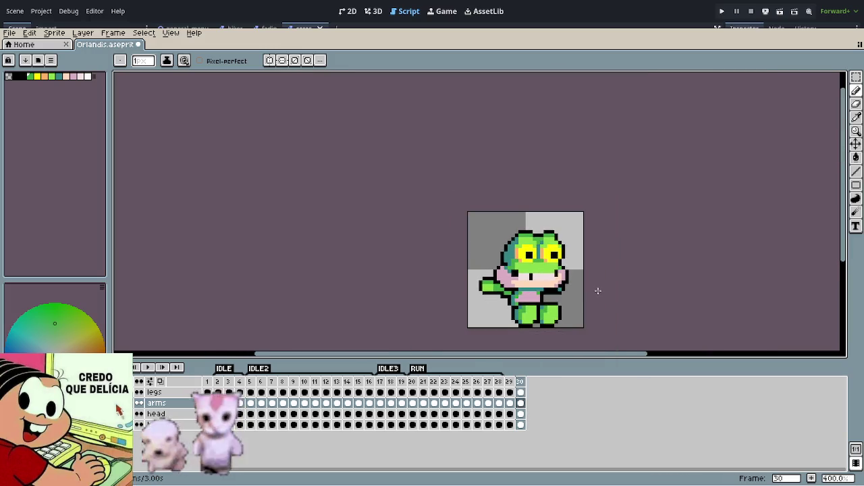
pyautogui.scroll(3, 493, 297)
pyautogui.scroll(3, 496, 298)
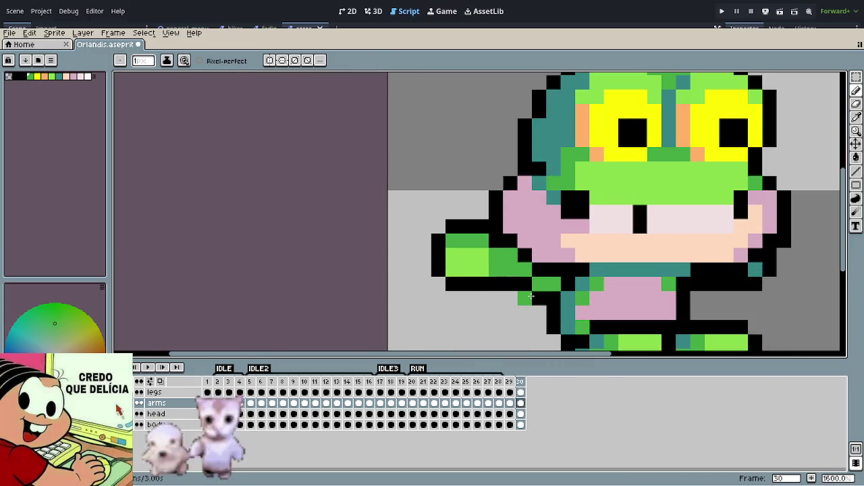
pyautogui.keyDown('alt'); pyautogui.click(533, 297); pyautogui.keyUp('alt')
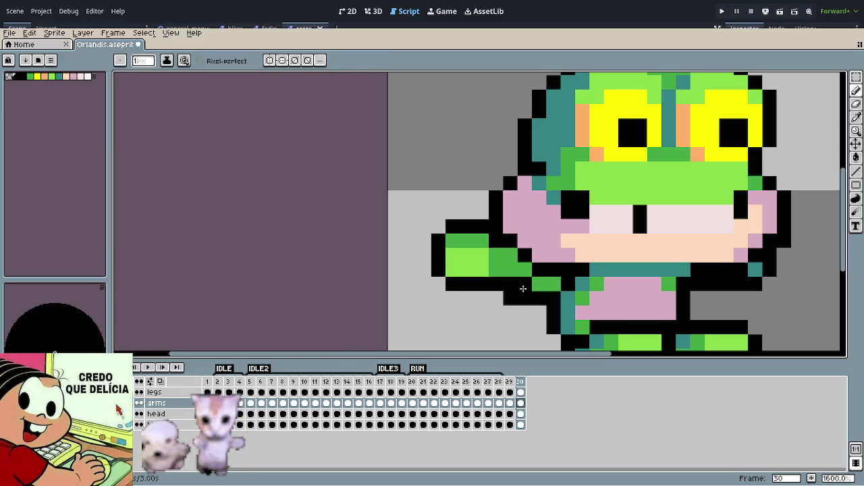
pyautogui.keyDown('alt'); pyautogui.click(541, 285); pyautogui.keyUp('alt')
pyautogui.scroll(-5, 575, 308)
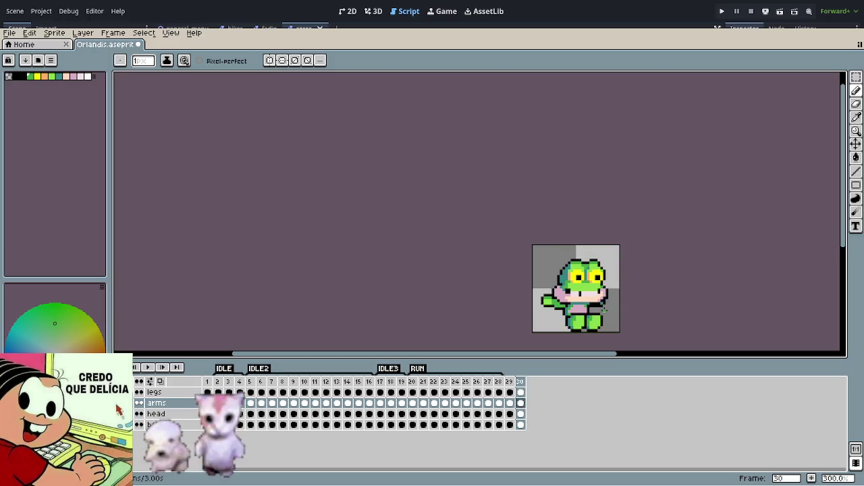
pyautogui.scroll(2, 605, 310)
pyautogui.hotkey('ctrl', 'z')
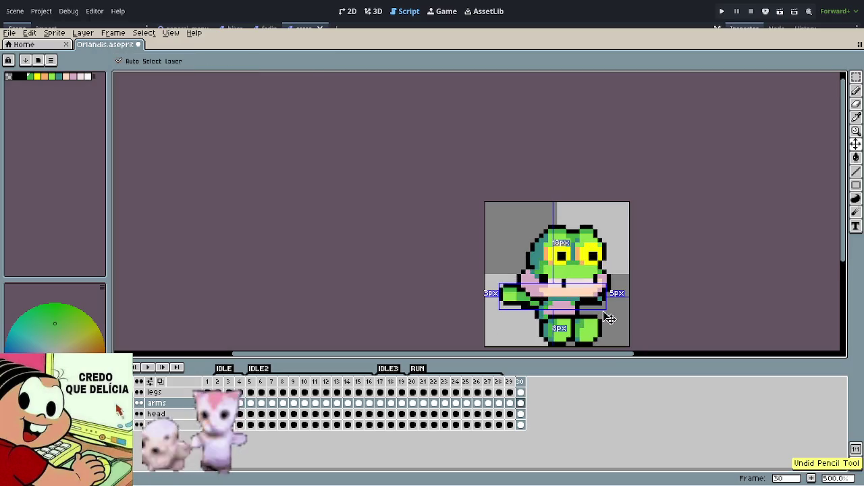
pyautogui.hotkey('ctrl', 'z')
pyautogui.hotkey('ctrl', 'z')
pyautogui.hotkey('ctrl', 'z')
pyautogui.hotkey('ctrl', 'z')
pyautogui.scroll(-2, 590, 292)
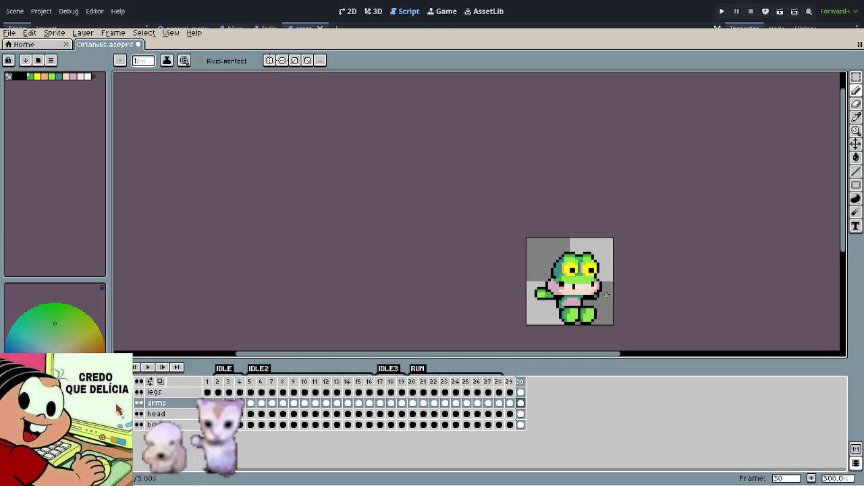
pyautogui.press('Right')
pyautogui.press('Left')
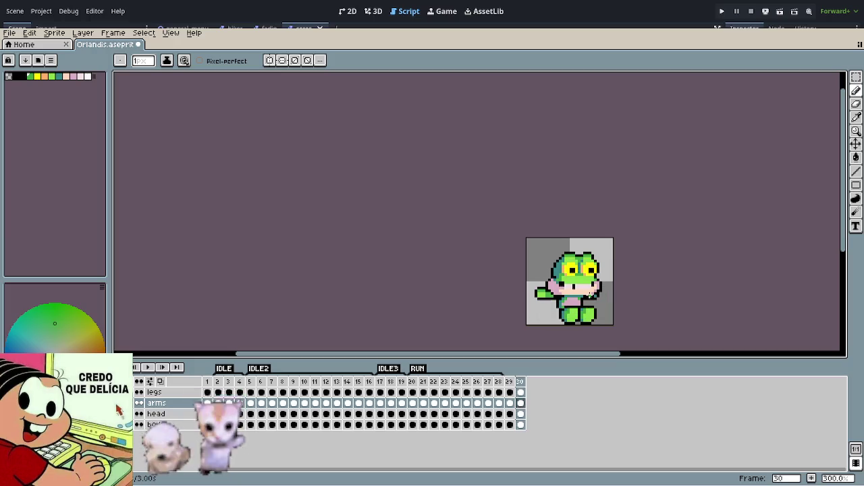
pyautogui.press('Left')
pyautogui.press('Right')
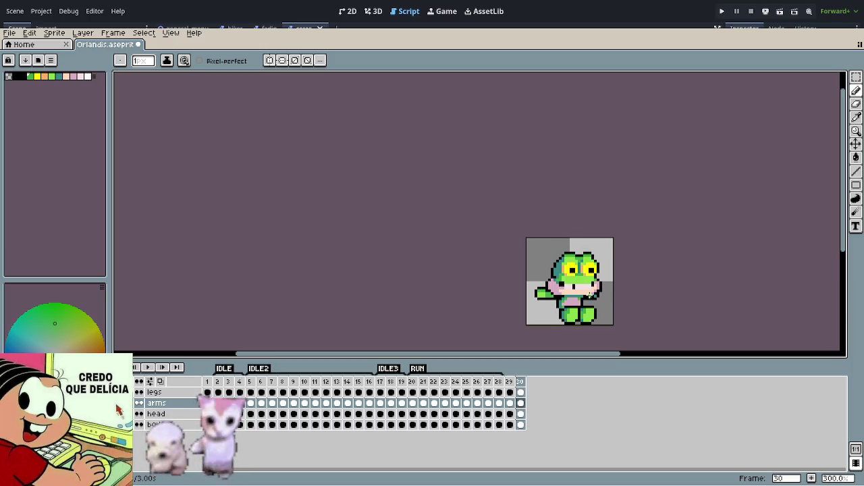
pyautogui.scroll(3, 587, 311)
pyautogui.scroll(4, 540, 277)
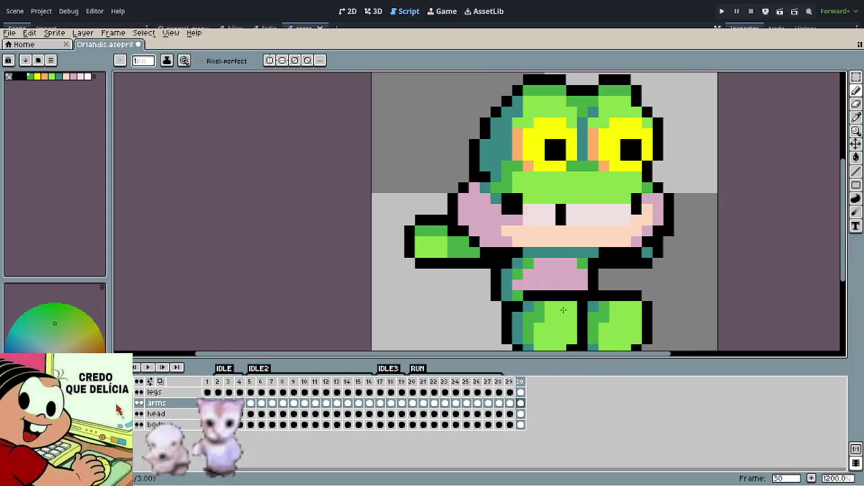
# Step: Paint teal along the arm edge, blacken stray teal pixels under the arm, and switch to teal
pyautogui.scroll(2, 500, 253)
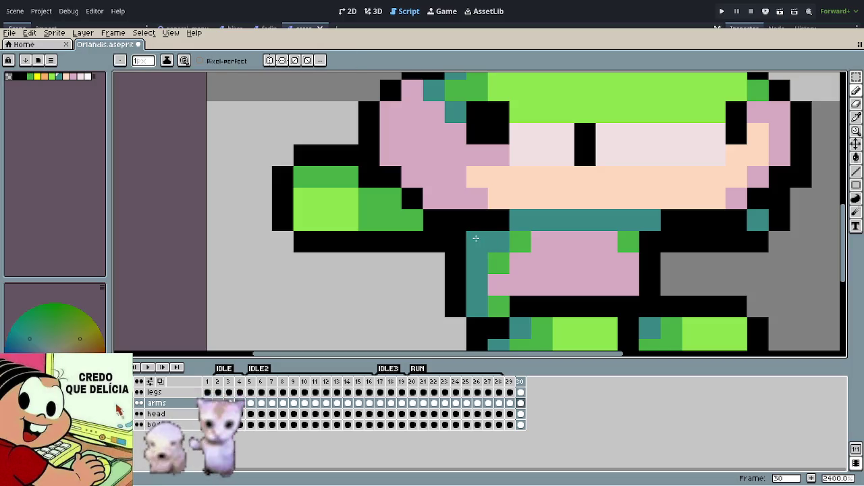
pyautogui.moveTo(498, 242); pyautogui.dragTo(442, 224)
pyautogui.click(456, 242)
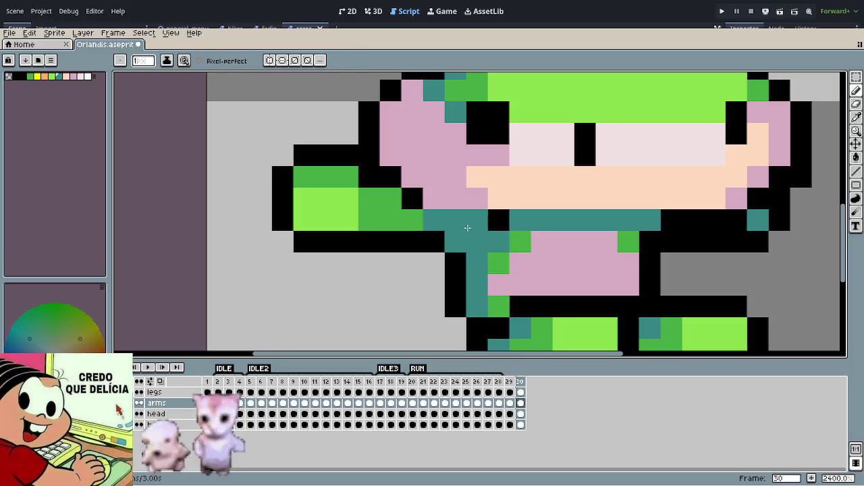
pyautogui.moveTo(585, 270); pyautogui.dragTo(500, 270)
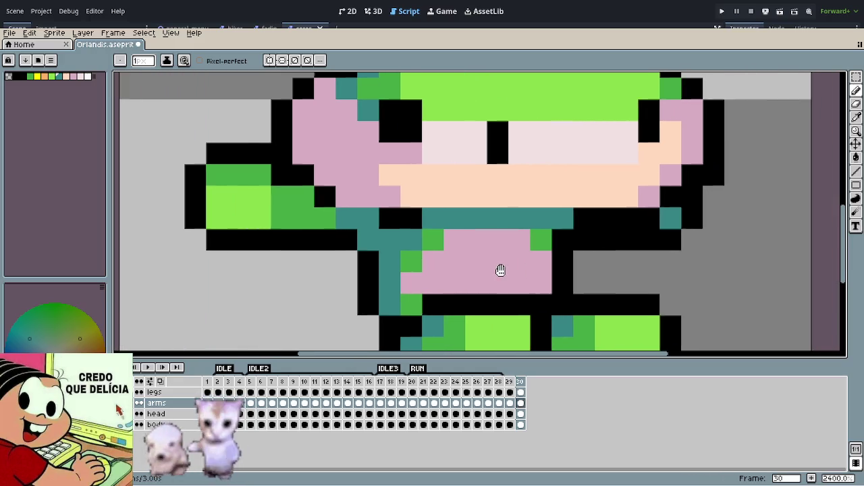
pyautogui.click(391, 219)
pyautogui.click(369, 219)
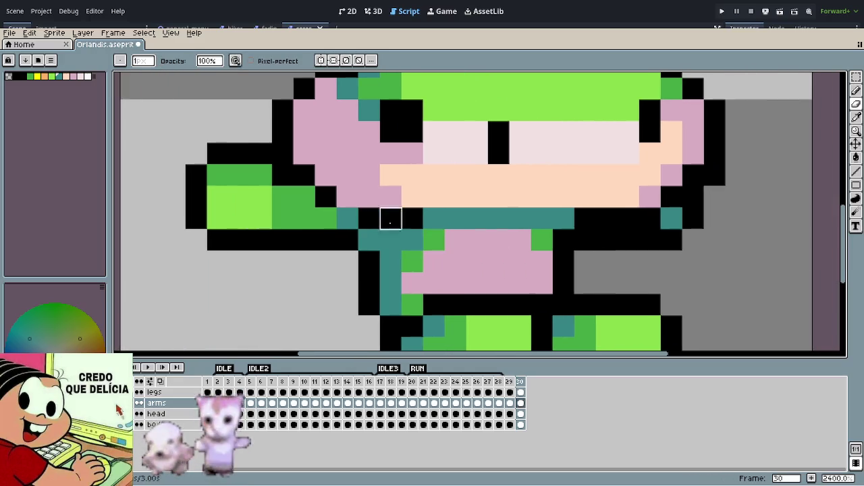
pyautogui.press('x')
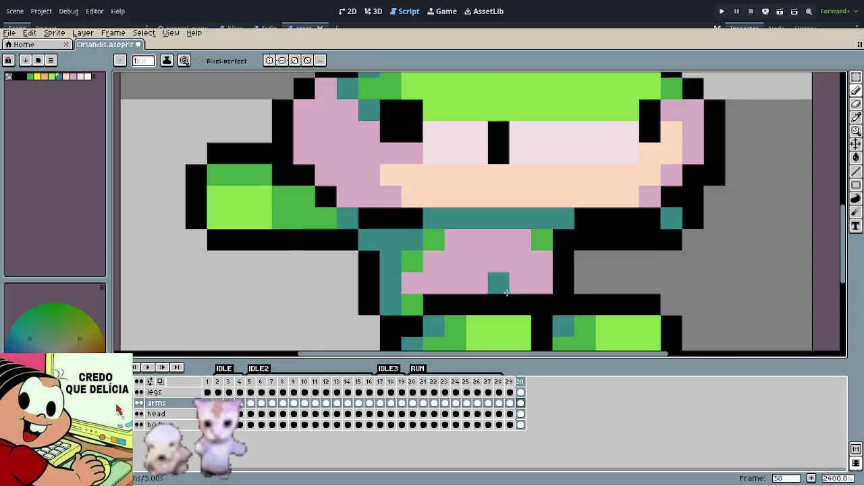
# Step: Zoom out and flip between frames 29 and 30 to check the retouch
pyautogui.scroll(-8, 506, 292)
pyautogui.scroll(-1, 506, 289)
pyautogui.press('Left')
pyautogui.press('Right')
pyautogui.press('Left')
pyautogui.press('Right')
pyautogui.press('Left')
pyautogui.press('Right')
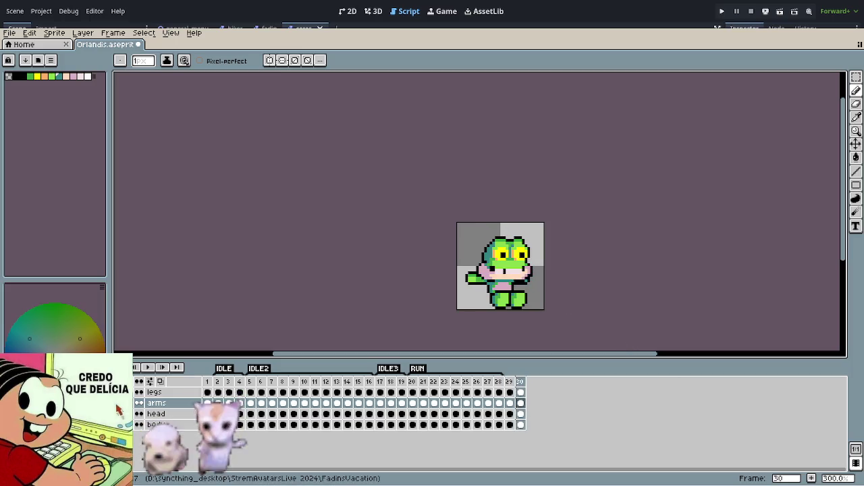
# Step: Add three empty frames and duplicate frames 29–30 as frames 31–32
pyautogui.click(812, 478)
pyautogui.click(813, 478)
pyautogui.click(813, 478)
pyautogui.click(812, 478)
pyautogui.click(813, 478)
pyautogui.click(812, 478)
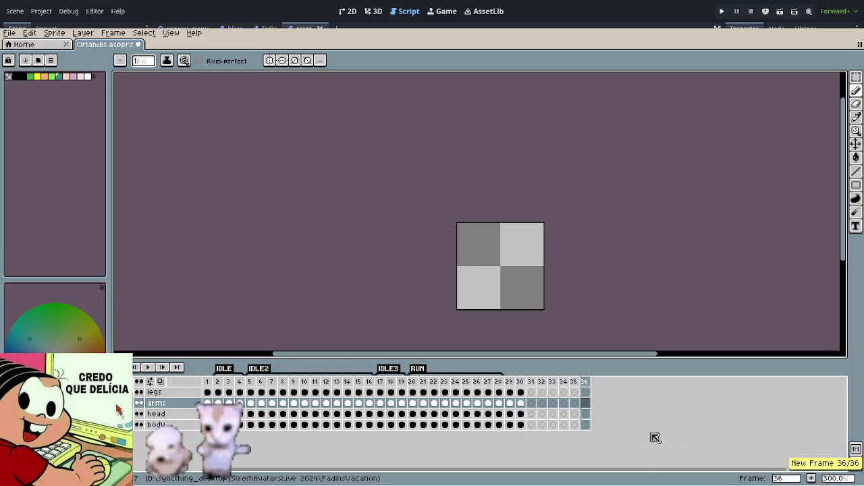
pyautogui.moveTo(513, 381); pyautogui.dragTo(522, 384)
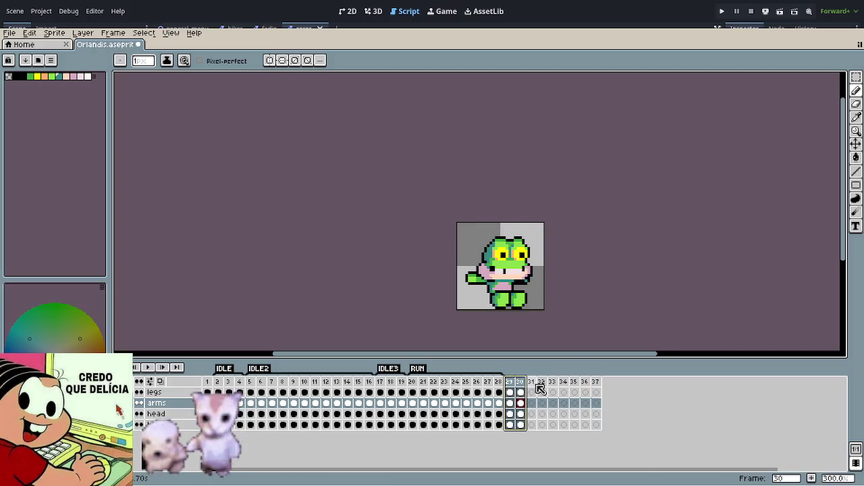
pyautogui.click(539, 388)
pyautogui.hotkey('ctrl', 'v')
# Step: Copy frames 29–32 and paste them as frames 33–36
pyautogui.moveTo(515, 385); pyautogui.dragTo(552, 383)
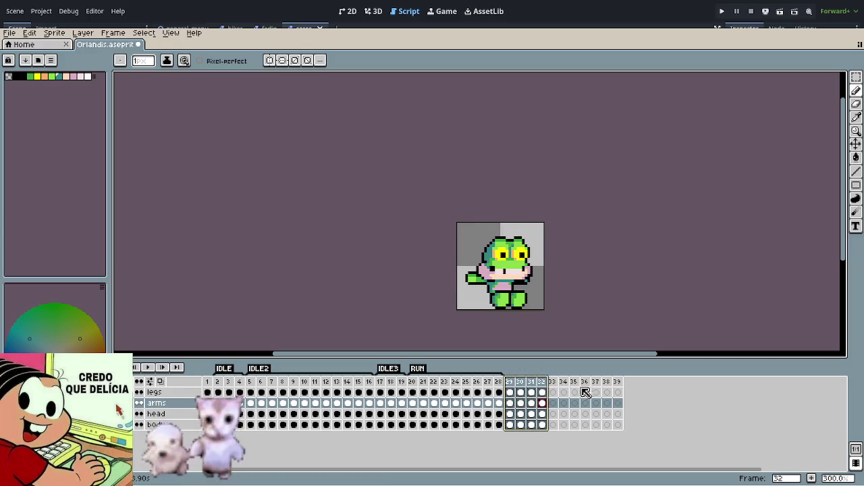
pyautogui.hotkey('ctrl', 'c')
pyautogui.click(558, 387)
pyautogui.hotkey('ctrl', 'v')
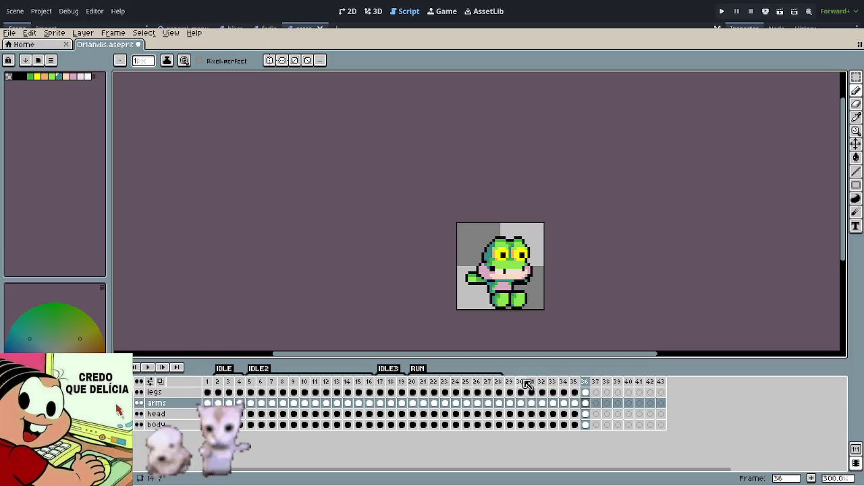
# Step: Play the animation from frame 37 and stop it on frame 29
pyautogui.click(596, 393)
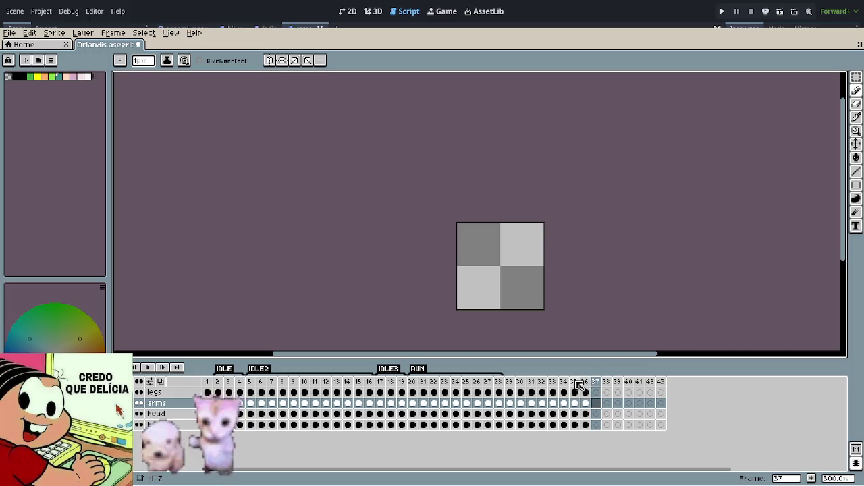
pyautogui.write('27')
pyautogui.press('Return')
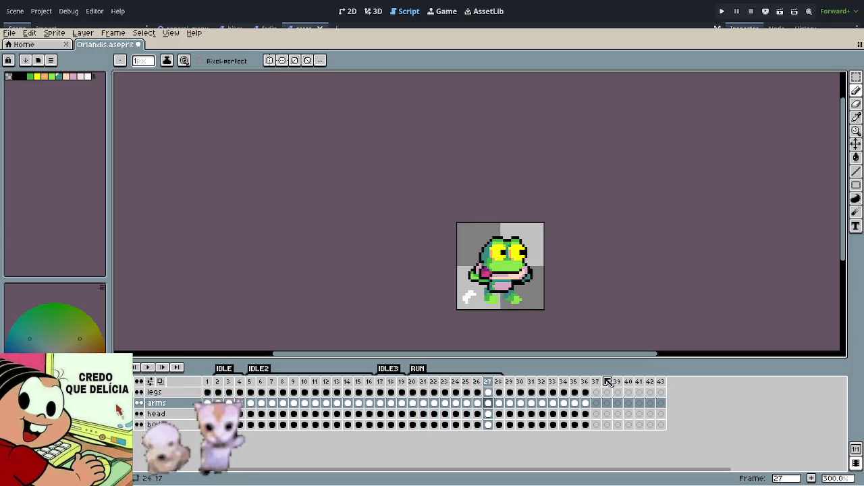
pyautogui.click(210, 383)
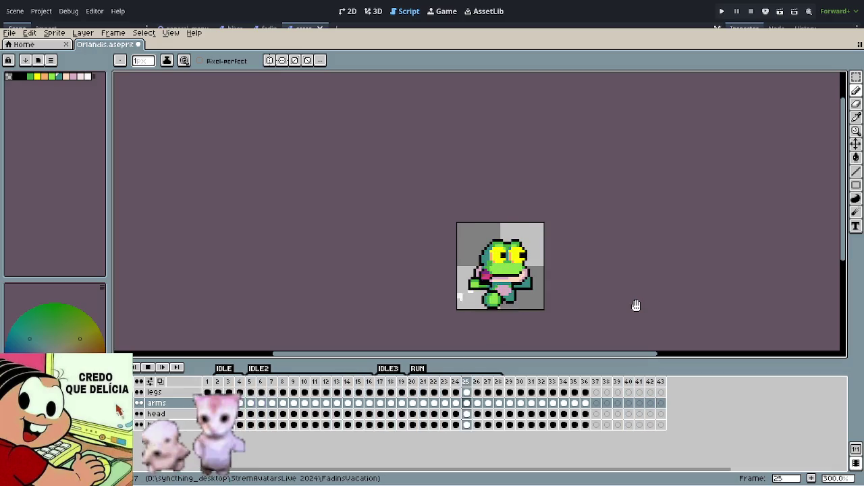
pyautogui.click(510, 383)
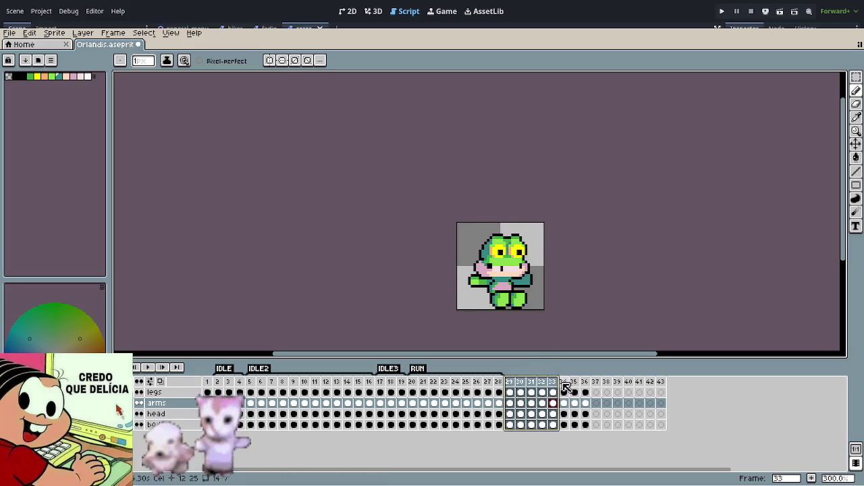
# Step: Set frames 29–36 to a 50 ms duration in Frame Properties
pyautogui.moveTo(587, 384); pyautogui.dragTo(587, 383)
pyautogui.doubleClick(586, 383)
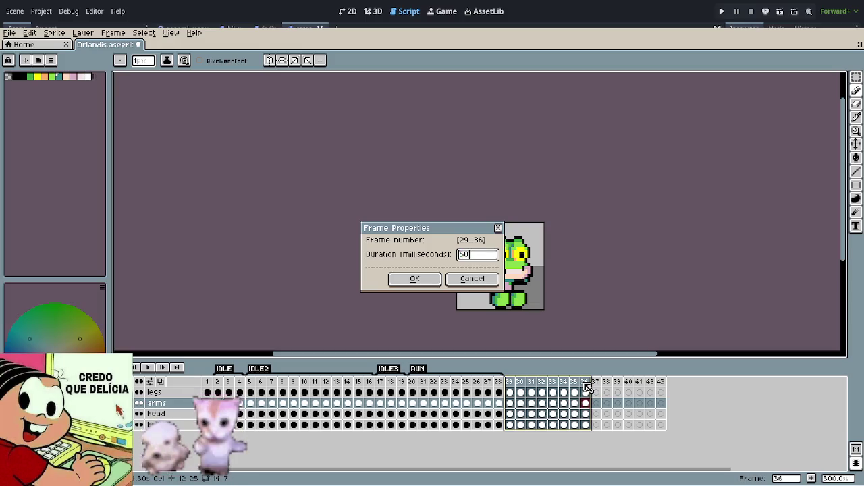
pyautogui.press('Return')
pyautogui.press('Return')
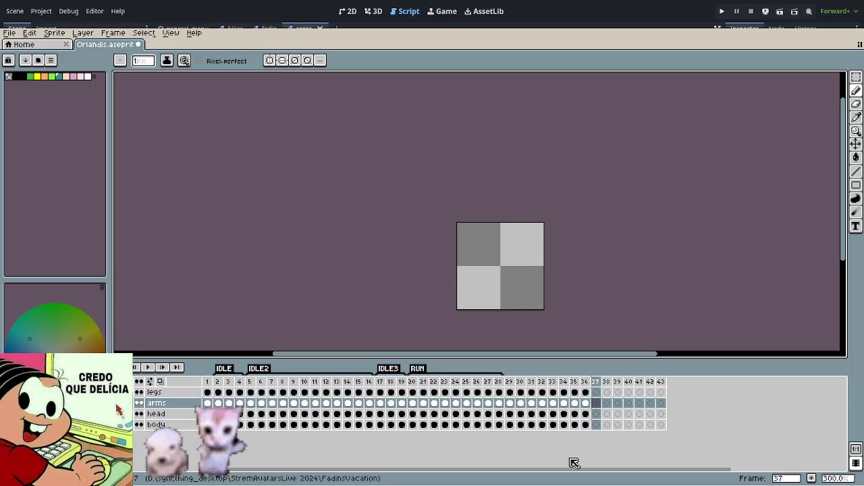
# Step: Duplicate frame 36 as frame 37 and give it a 20 ms duration
pyautogui.press('Left')
pyautogui.press('Left')
pyautogui.press('Right')
pyautogui.press('Left')
pyautogui.press('Right')
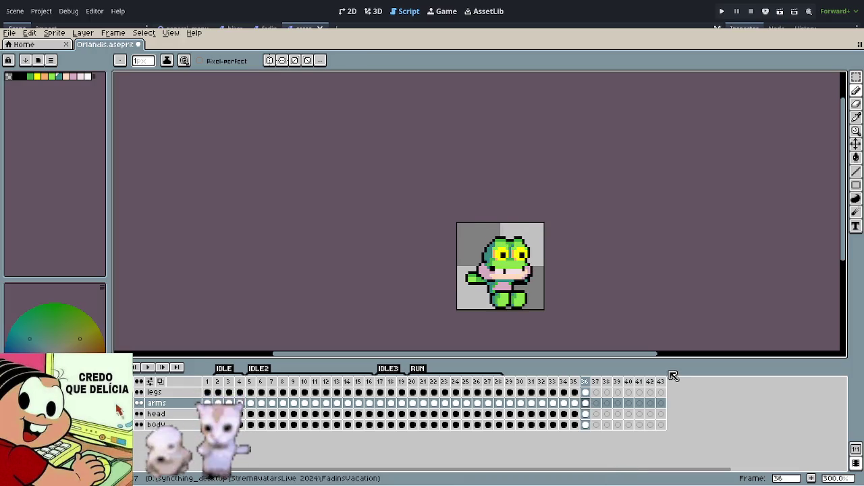
pyautogui.hotkey('alt', 'n')
pyautogui.press('Left')
pyautogui.press('Right')
pyautogui.doubleClick(596, 382)
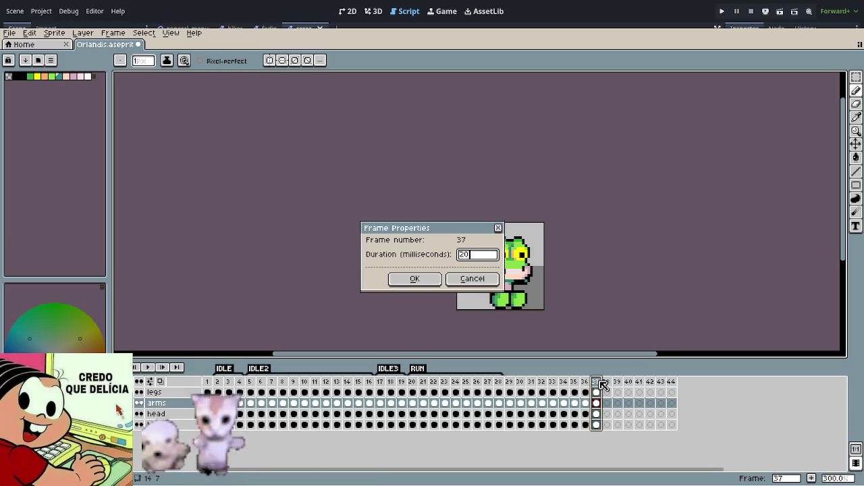
pyautogui.press('Return')
pyautogui.press('Return')
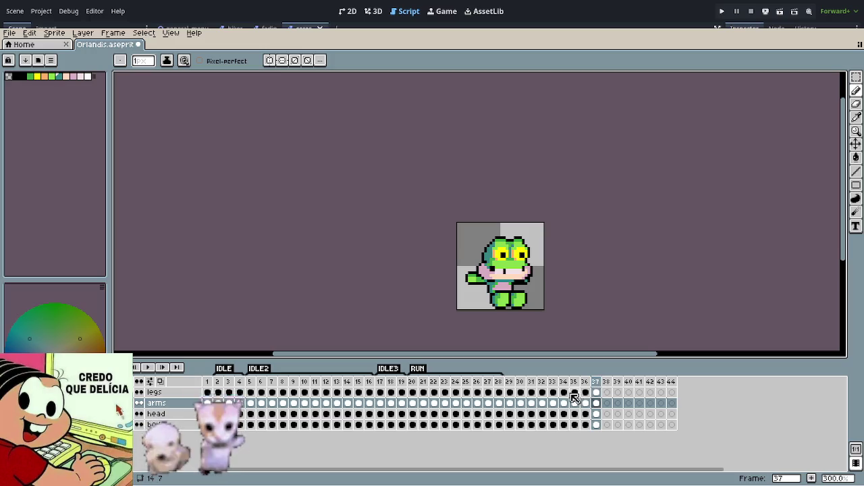
# Step: Delete empty frames 38–44 and play back the trimmed animation
pyautogui.moveTo(617, 382); pyautogui.dragTo(662, 384)
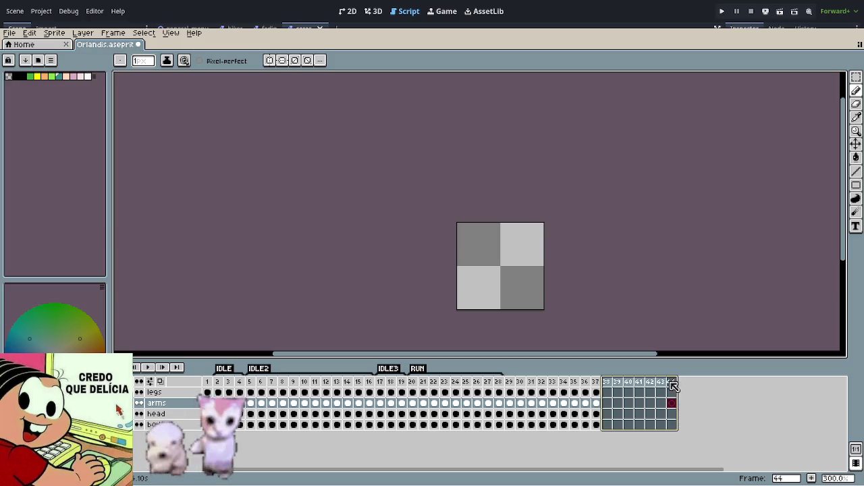
pyautogui.hotkey('alt', 'c')
pyautogui.press('Return')
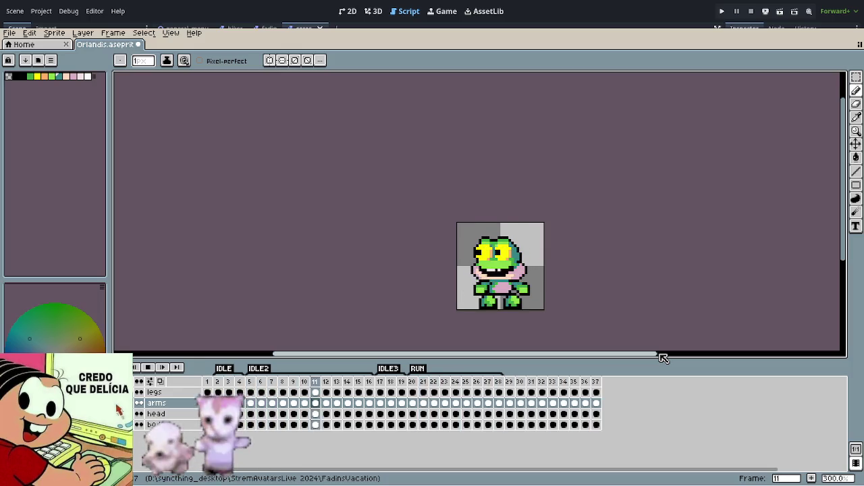
pyautogui.write('28')
pyautogui.press('Return')
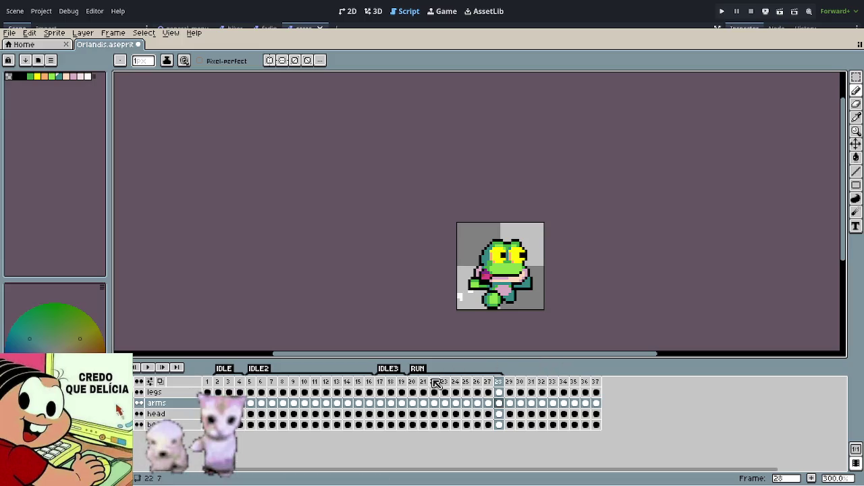
pyautogui.moveTo(413, 382); pyautogui.dragTo(444, 382)
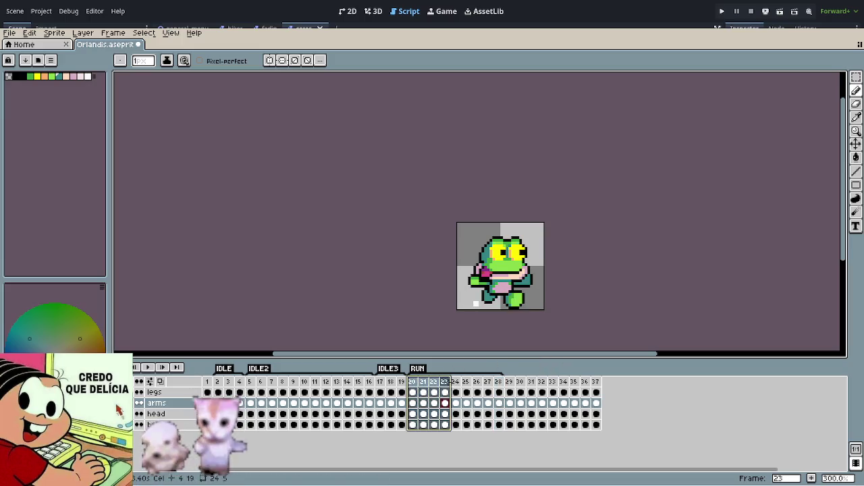
# Step: Give frames 20–28 a 50 ms duration each and play the animation to check timing
pyautogui.moveTo(456, 382); pyautogui.dragTo(502, 387)
pyautogui.press('p')
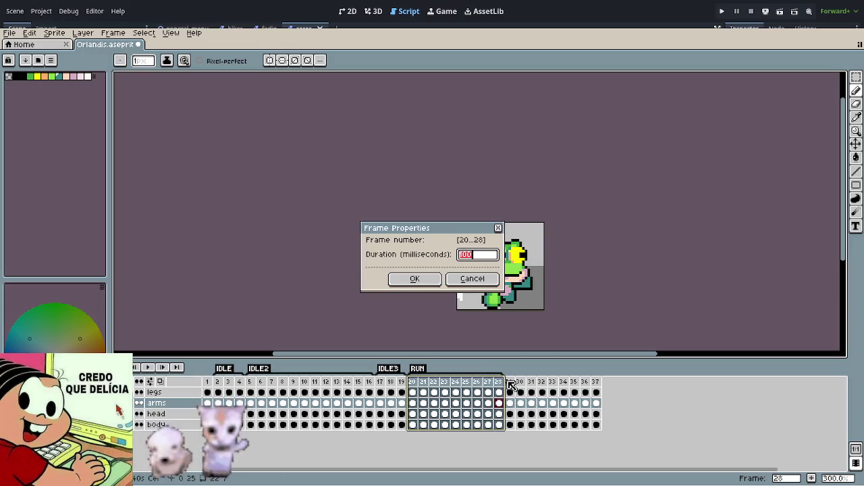
pyautogui.press('Return')
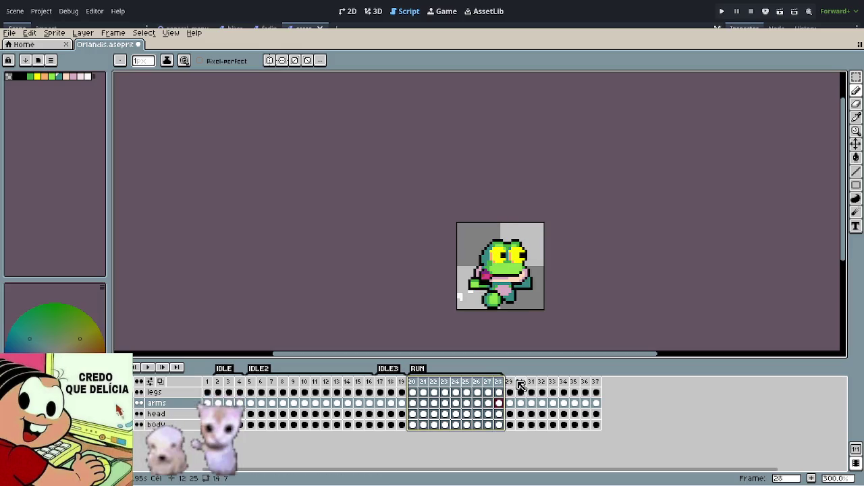
pyautogui.press('F5')
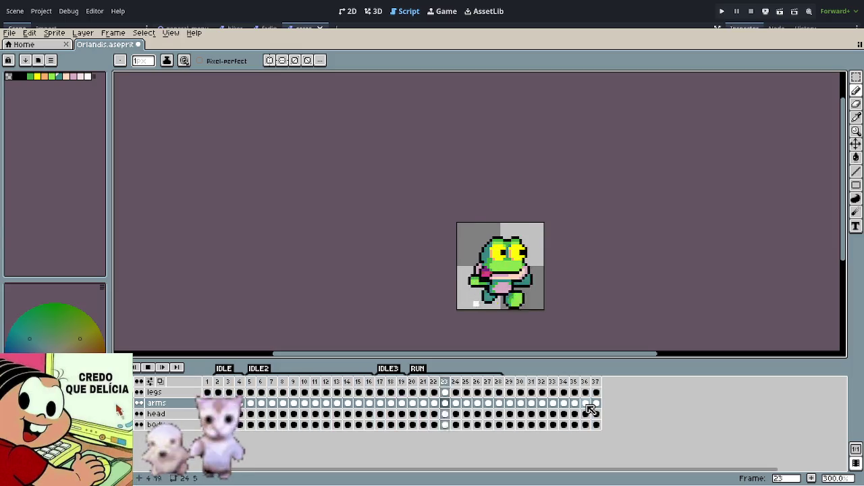
pyautogui.scroll(1, 546, 323)
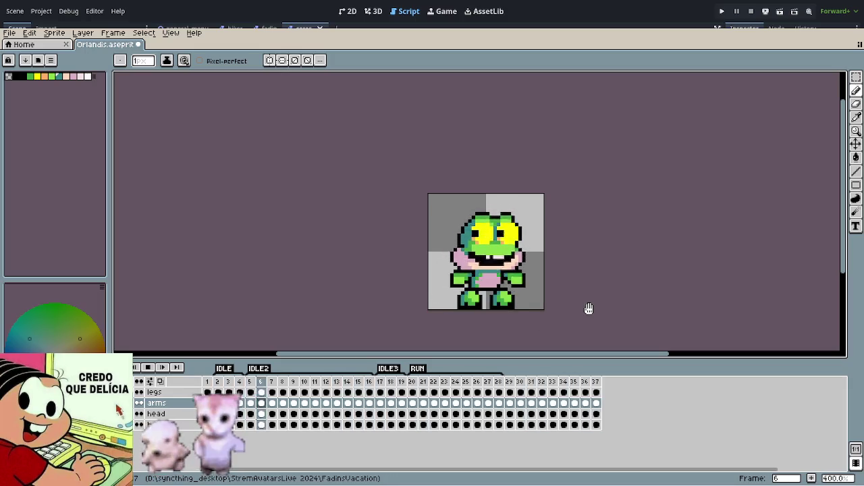
pyautogui.press('Return')
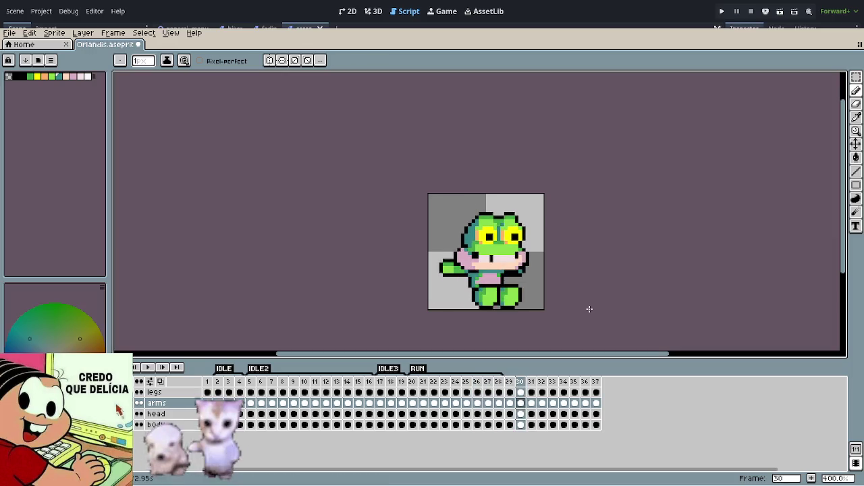
# Step: Add a new layer above the others and name it vfx
pyautogui.rightClick(177, 395)
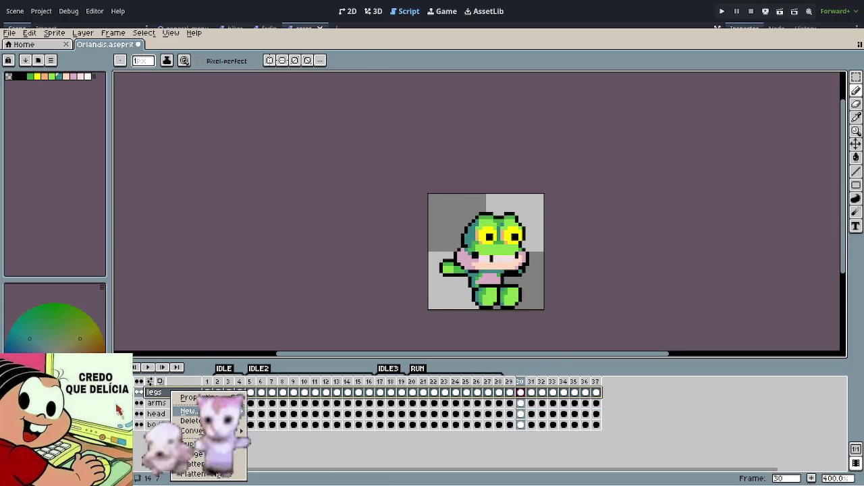
pyautogui.click(273, 409)
pyautogui.doubleClick(172, 394)
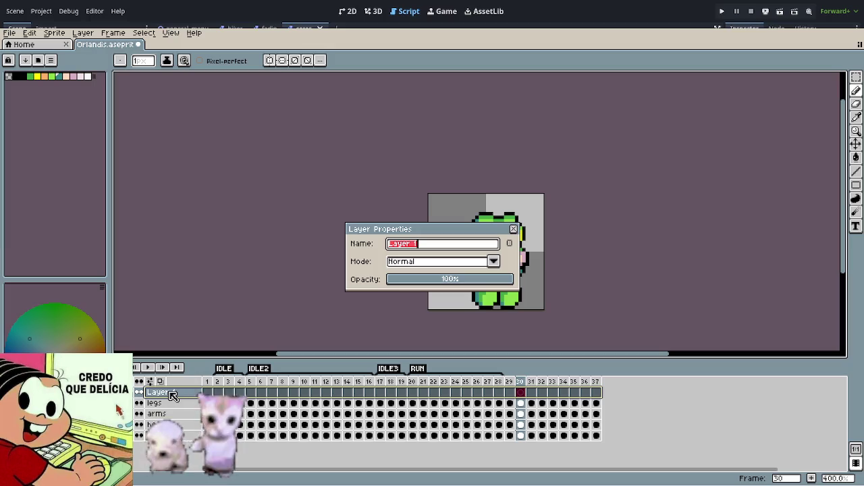
pyautogui.write('x')
pyautogui.press('Return')
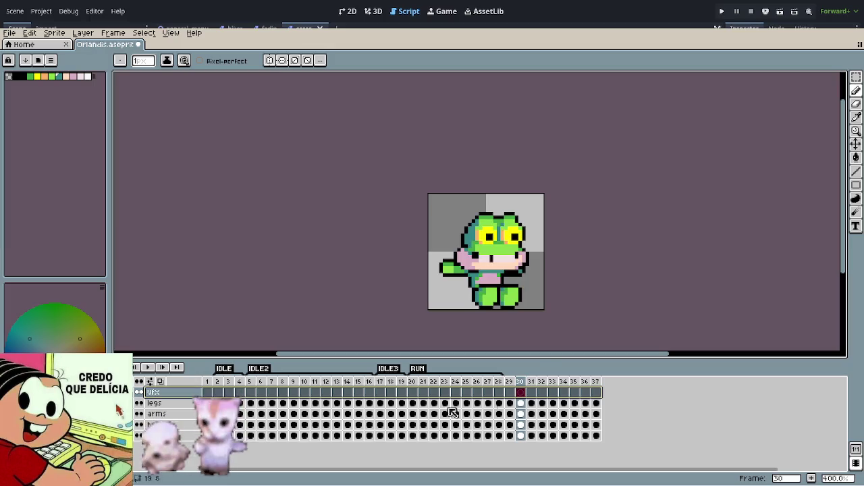
# Step: Pick a pale colour from the sprite and draw the dust puff on frames 29 and 30
pyautogui.scroll(1, 541, 308)
pyautogui.scroll(1, 541, 308)
pyautogui.press('Left')
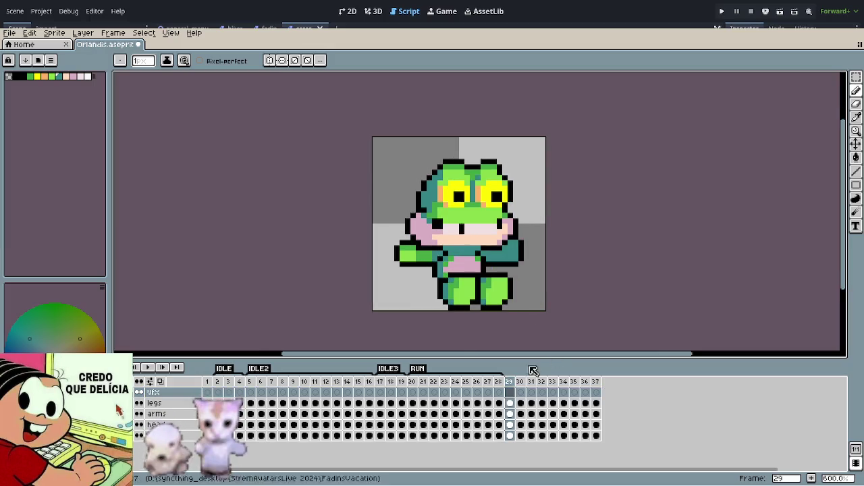
pyautogui.scroll(1, 510, 302)
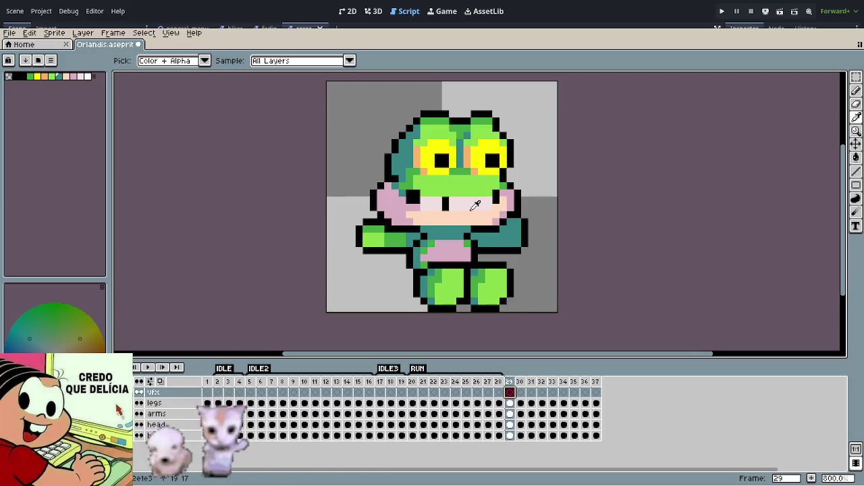
pyautogui.keyDown('alt'); pyautogui.click(476, 302); pyautogui.keyUp('alt')
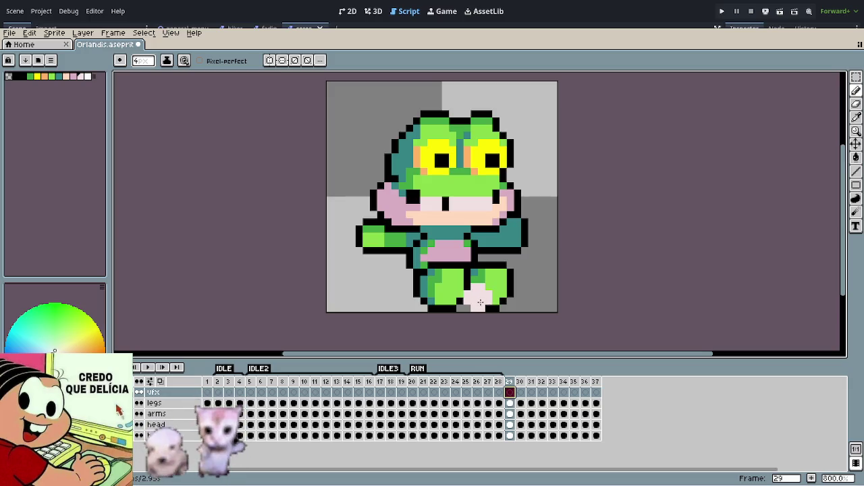
pyautogui.press('Right')
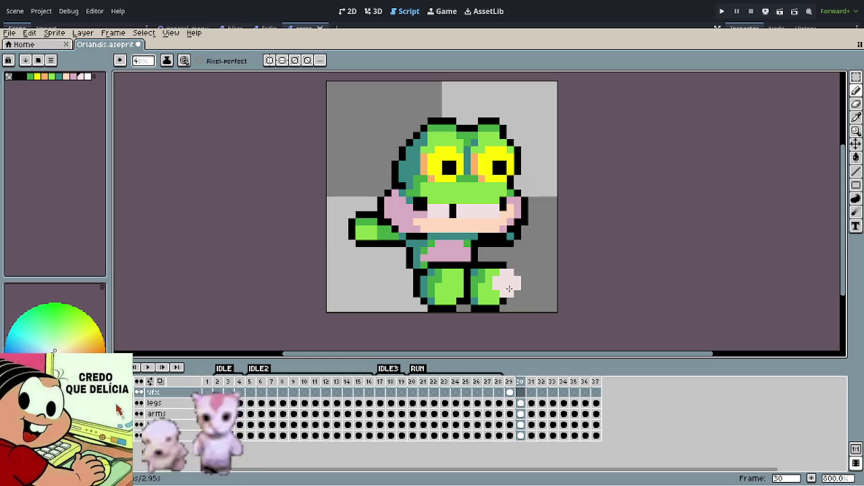
# Step: Carry the dust puff through frames 31–33, previewing the animation with Enter
pyautogui.press('Right')
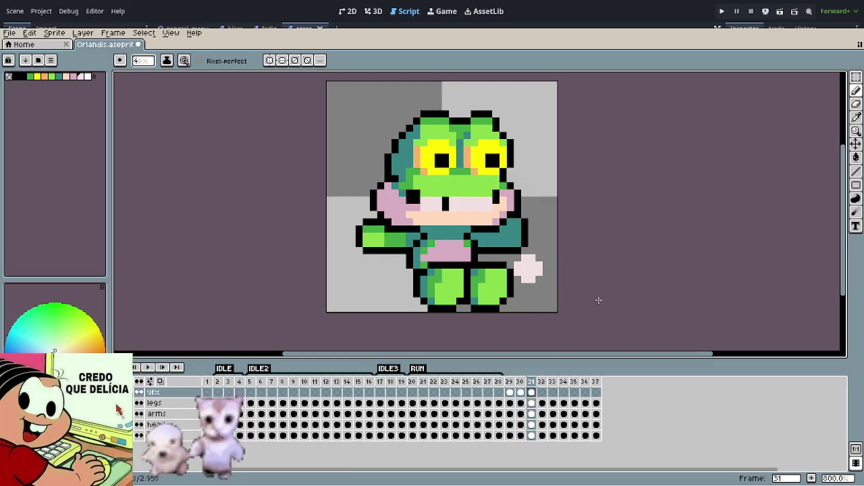
pyautogui.press('Return')
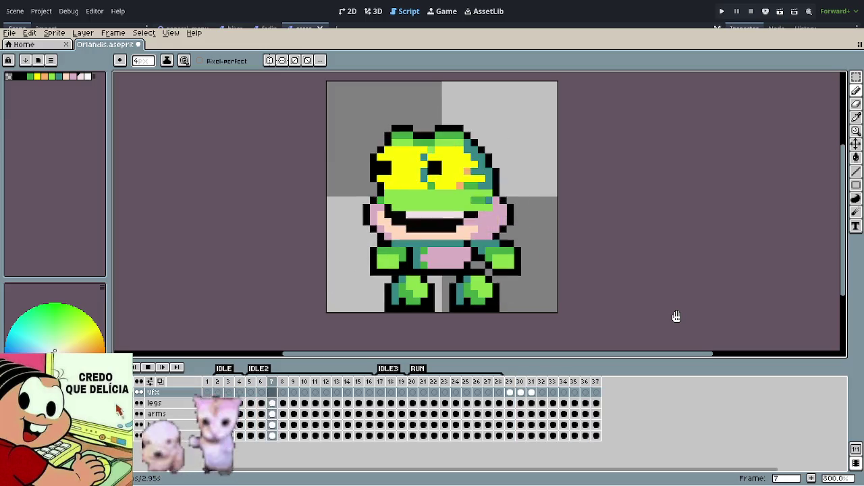
pyautogui.press('Return')
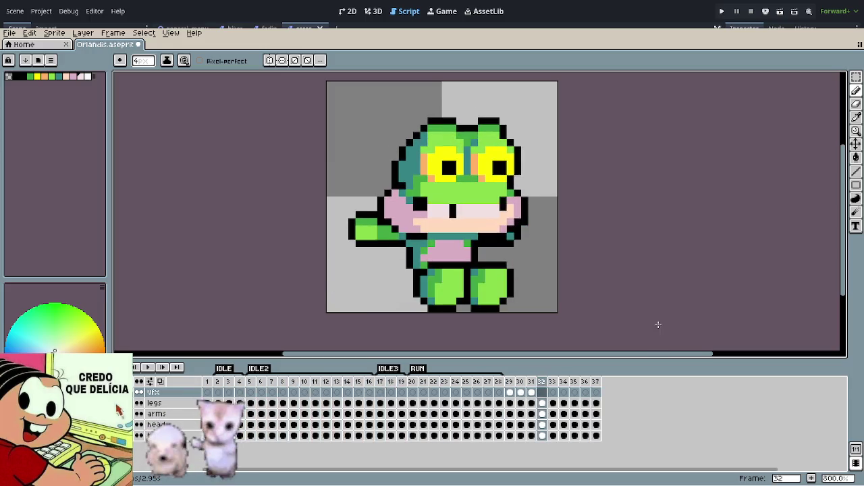
pyautogui.press('Right')
pyautogui.press('Right')
pyautogui.press('Right')
pyautogui.press('Left')
pyautogui.press('Left')
pyautogui.press('Left')
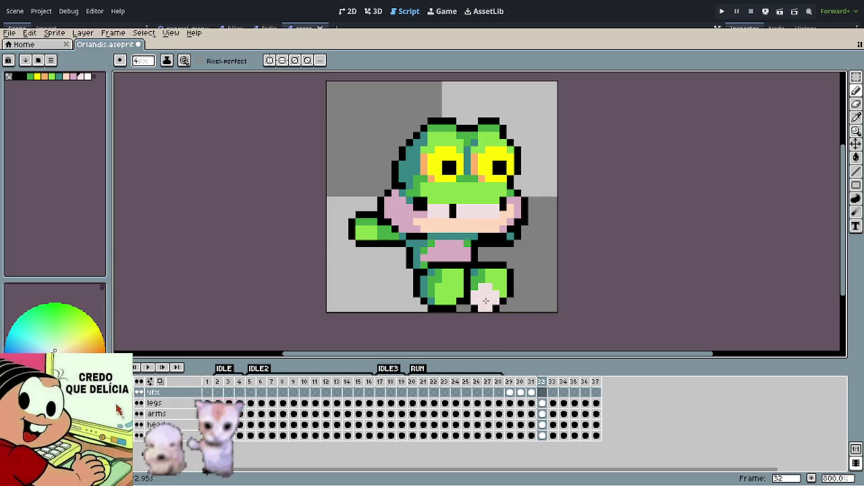
pyautogui.press('Left')
pyautogui.press('Left')
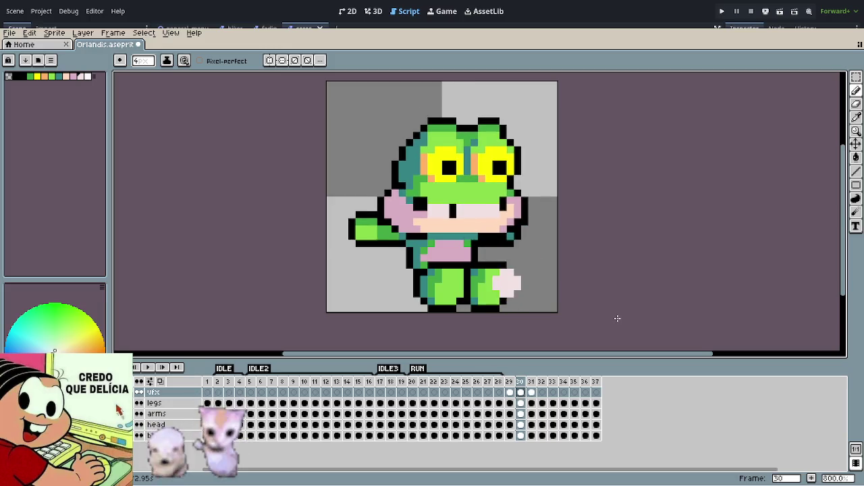
pyautogui.press('Right')
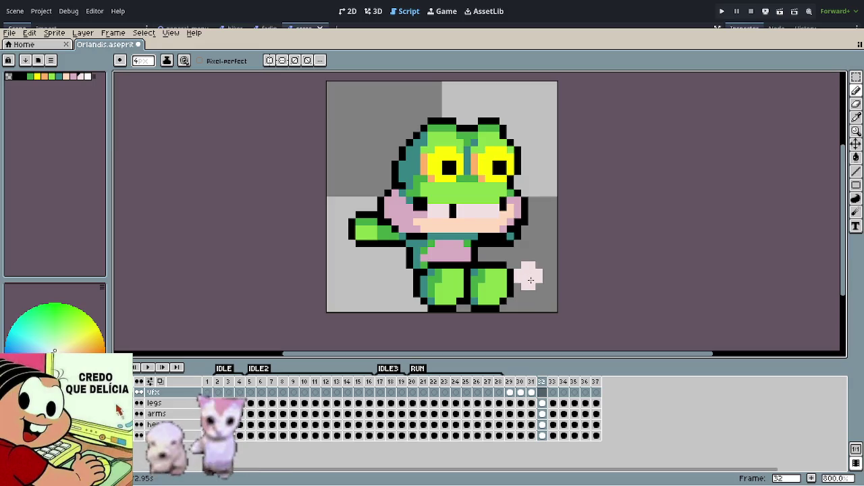
pyautogui.press('Right')
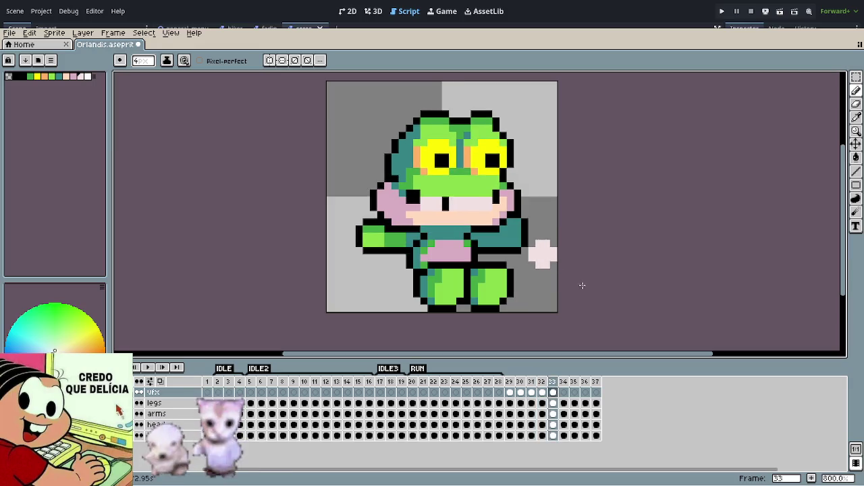
pyautogui.press('Return')
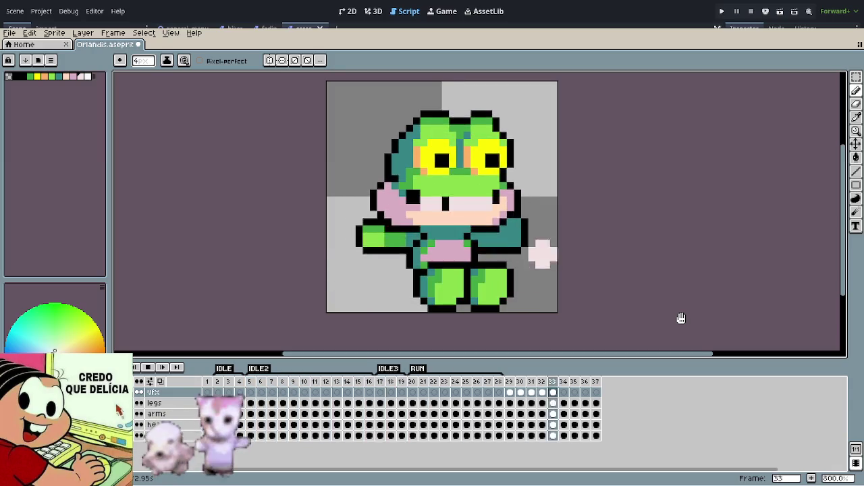
# Step: Select the vfx cels for frames 29–33 and start the bigger cloud from frame 29
pyautogui.click(511, 393)
pyautogui.click(522, 393)
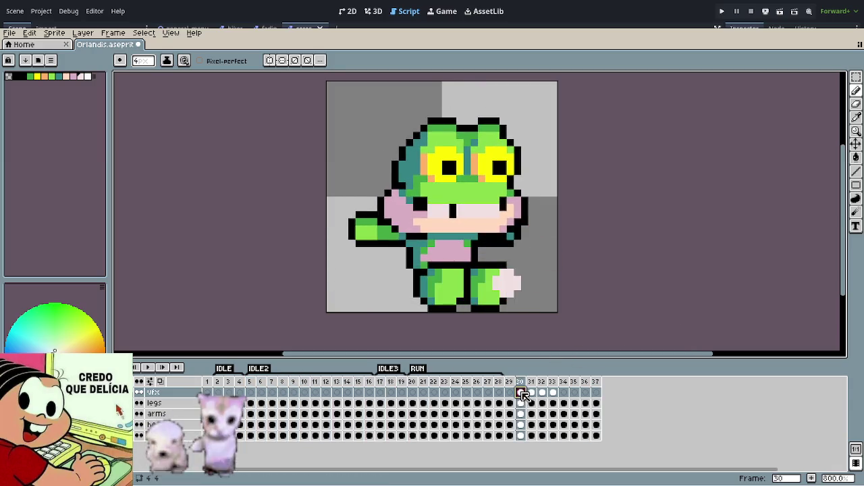
pyautogui.click(532, 394)
pyautogui.click(544, 395)
pyautogui.click(553, 394)
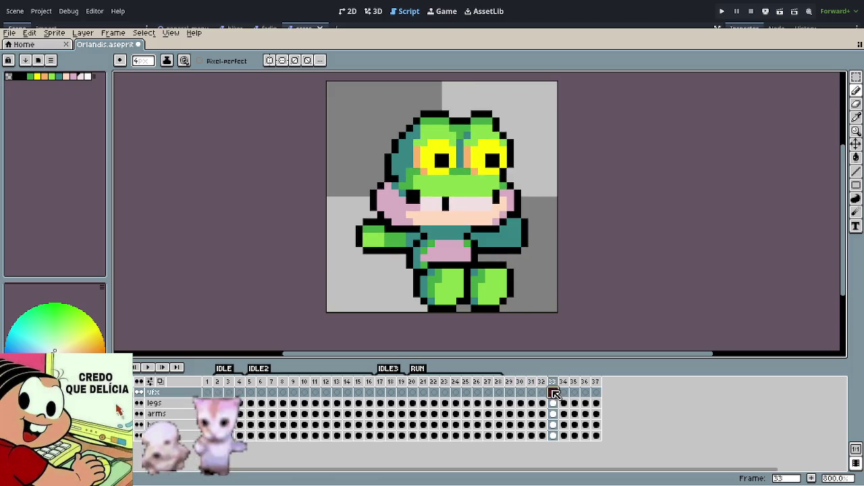
pyautogui.click(512, 393)
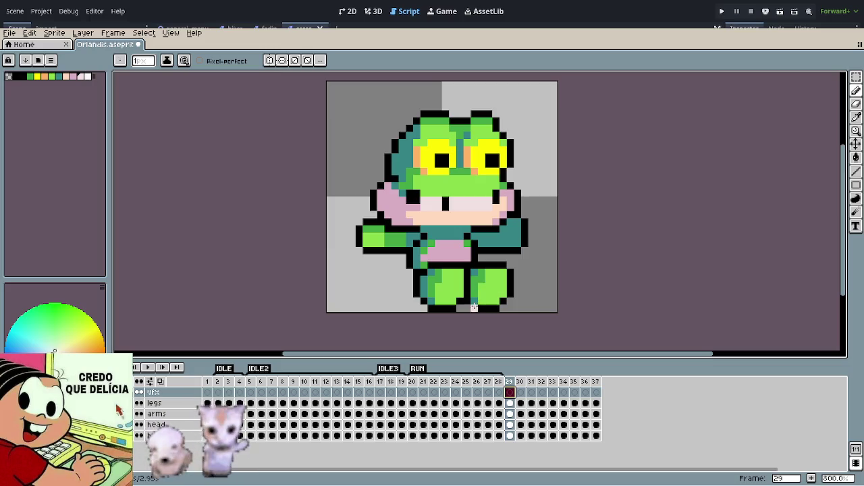
pyautogui.press('Right')
pyautogui.press('Right')
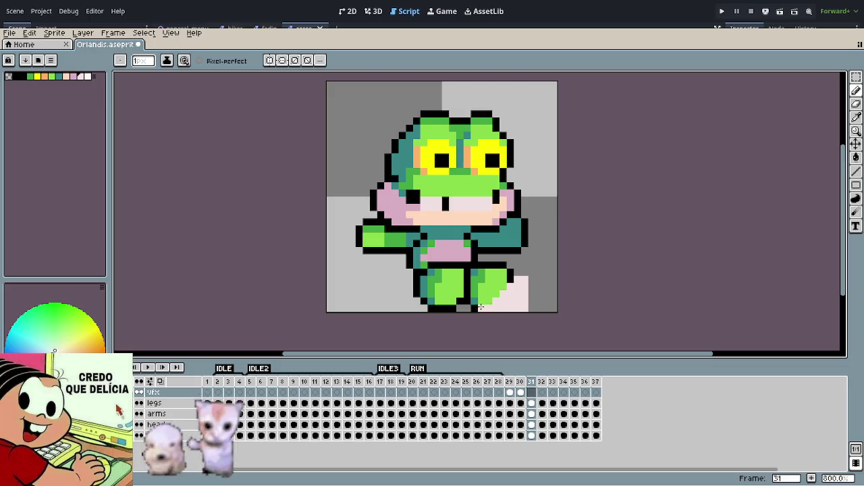
pyautogui.write('30')
# Step: Repaint frames 30–31 as a larger dust cloud, checking it with repeated playback previews
pyautogui.press('Return')
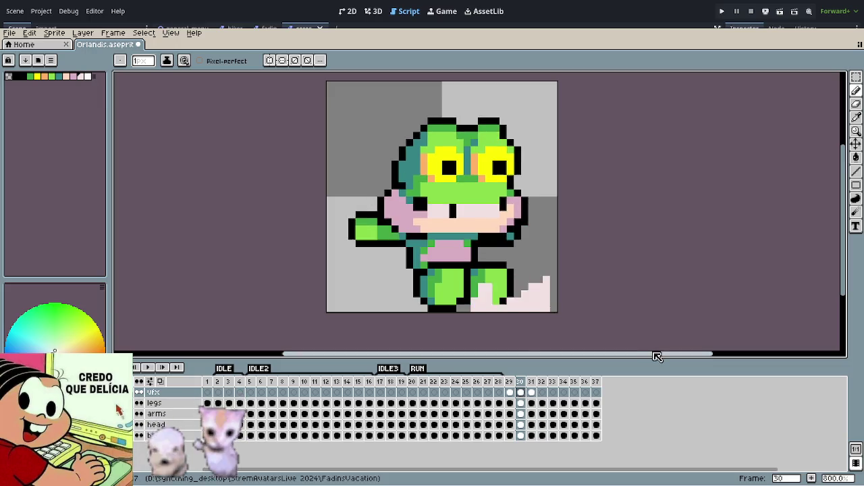
pyautogui.press('Return')
pyautogui.press('Return')
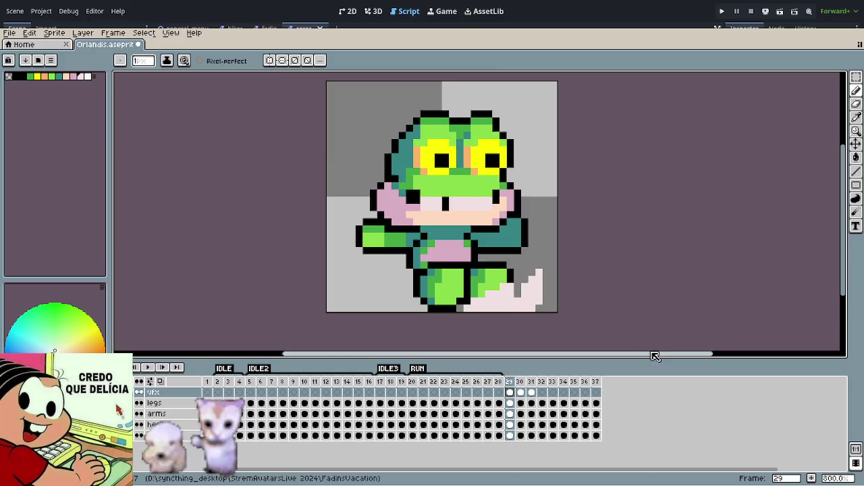
pyautogui.press('Return')
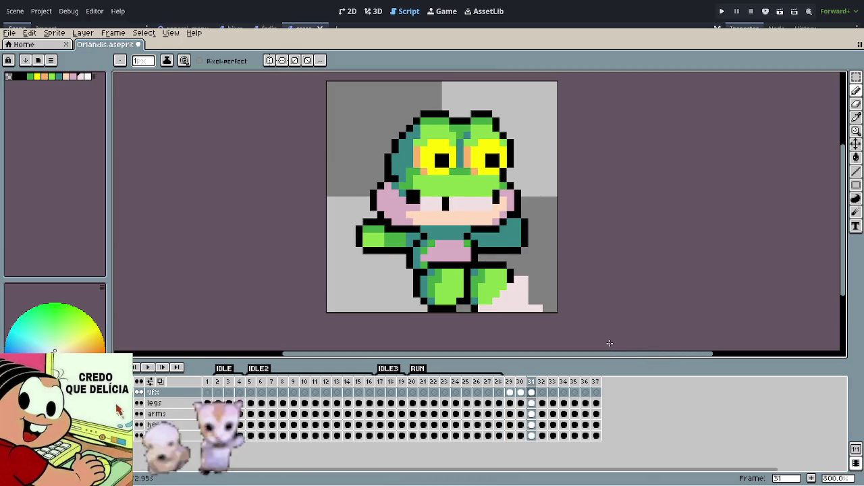
pyautogui.press('Left')
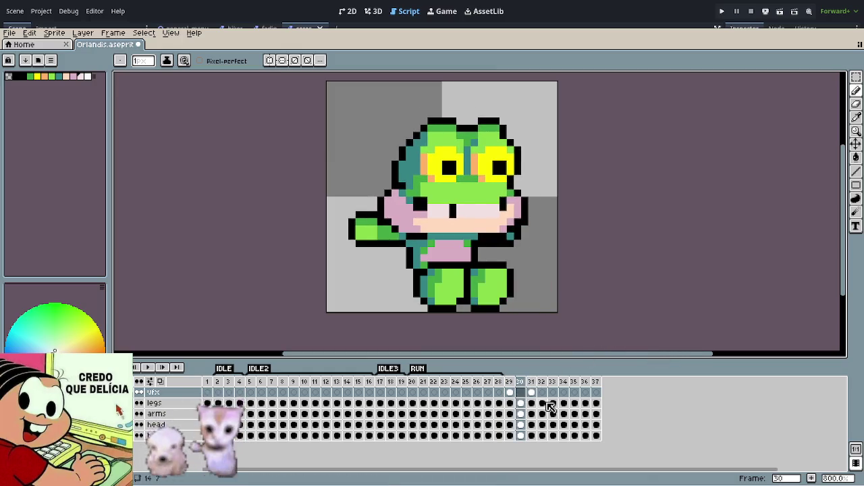
pyautogui.press('Return')
pyautogui.press('Return')
pyautogui.press('Return')
pyautogui.press('Return')
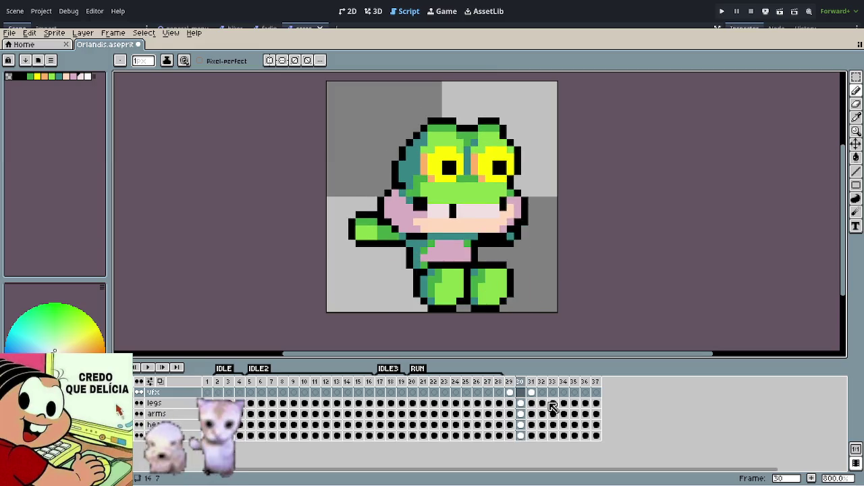
pyautogui.press('Right')
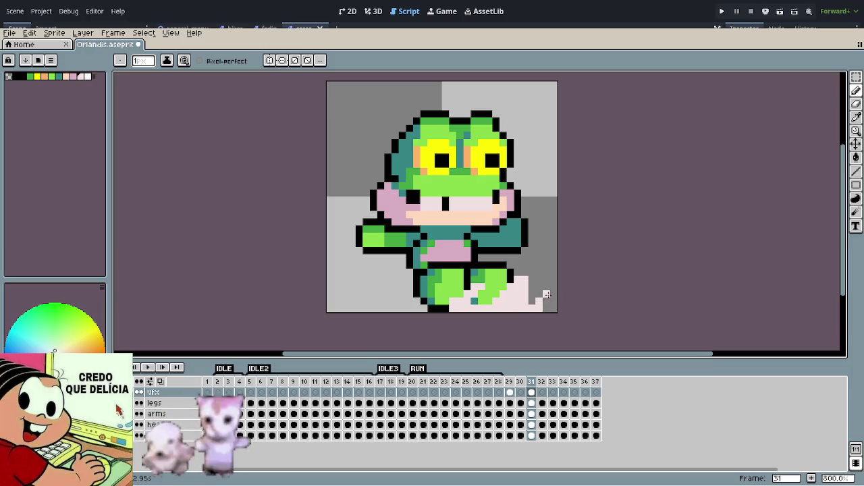
pyautogui.scroll(-5, 607, 284)
pyautogui.press('Return')
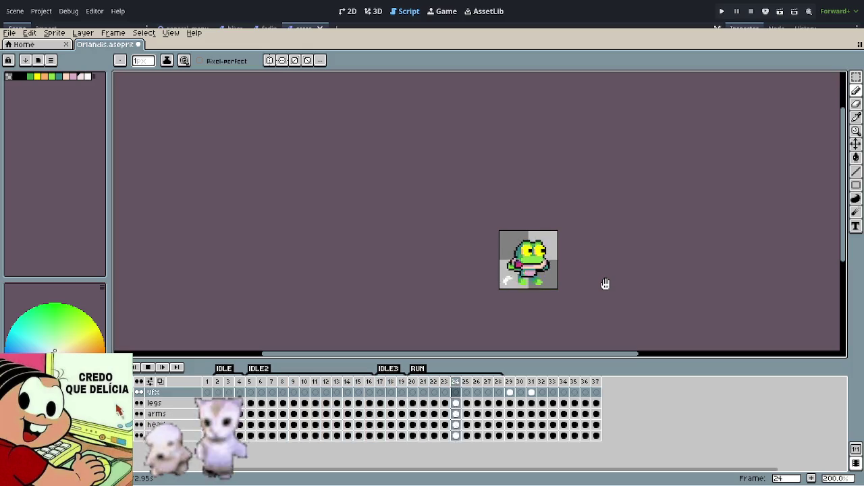
# Step: Go to frame 33 on the vfx layer and preview the dust animation
pyautogui.scroll(4, 576, 314)
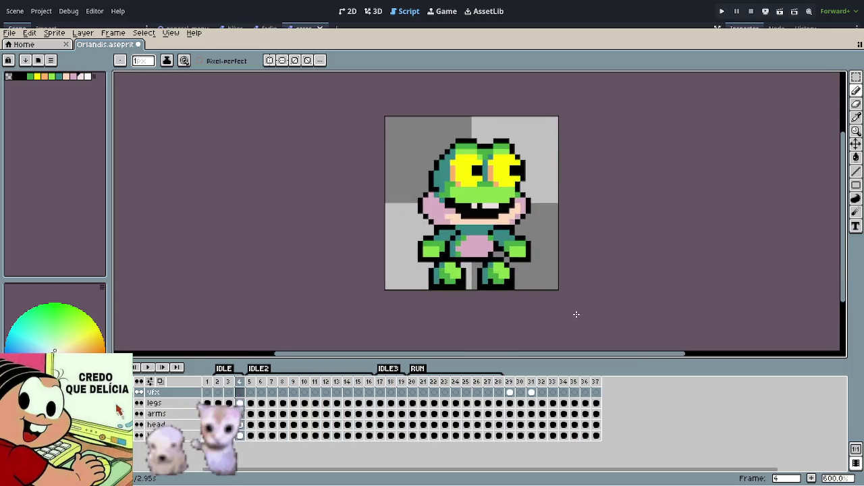
pyautogui.click(515, 386)
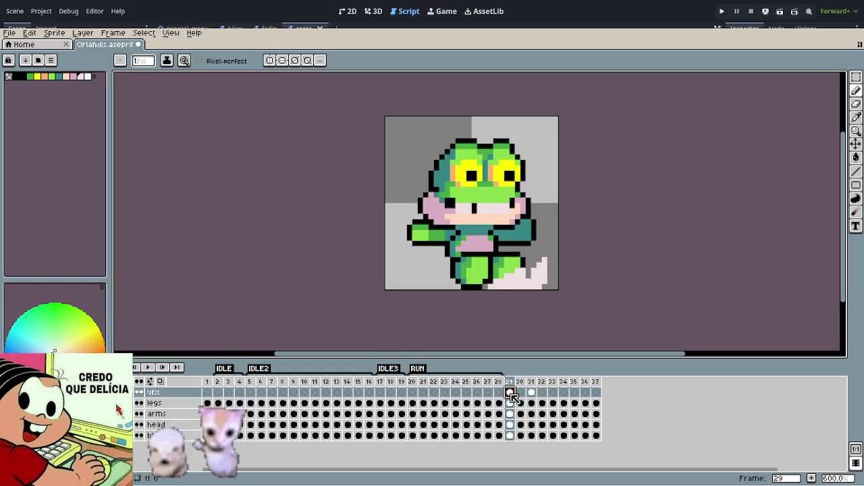
pyautogui.click(560, 381)
pyautogui.scroll(3, 489, 284)
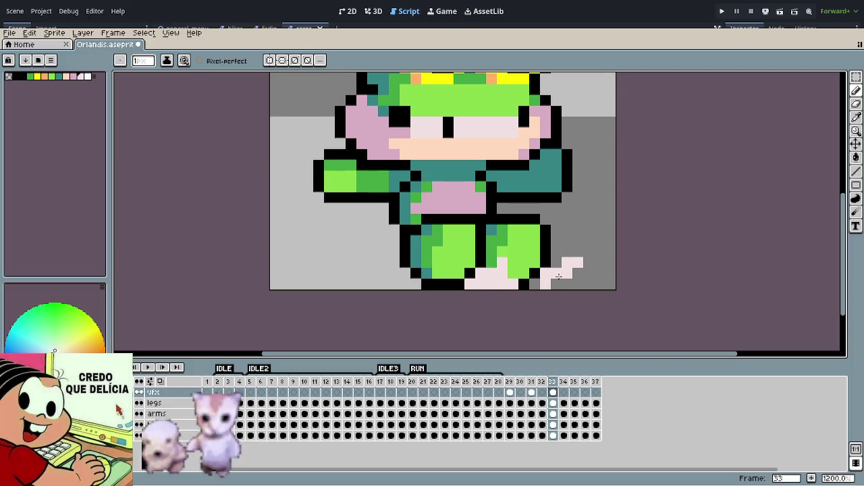
pyautogui.scroll(-5, 575, 276)
pyautogui.press('Return')
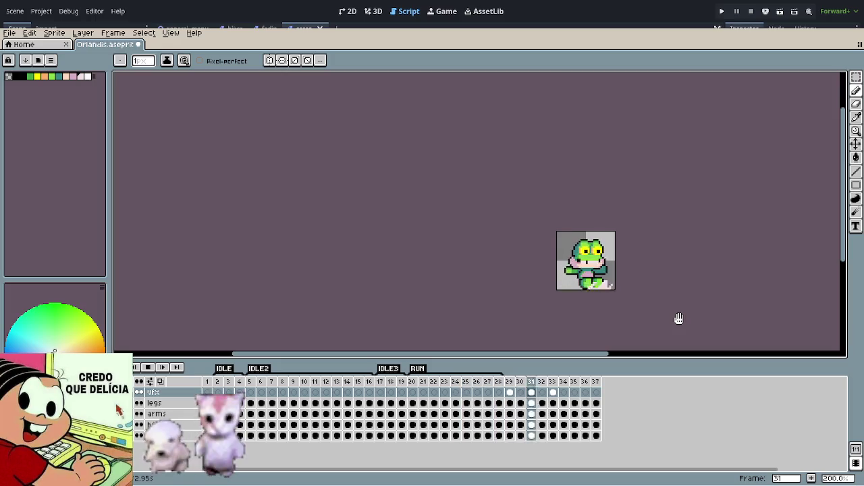
# Step: Draw shrinking dust specks on frames 34 and 35, toggling between them to compare
pyautogui.scroll(1, 612, 294)
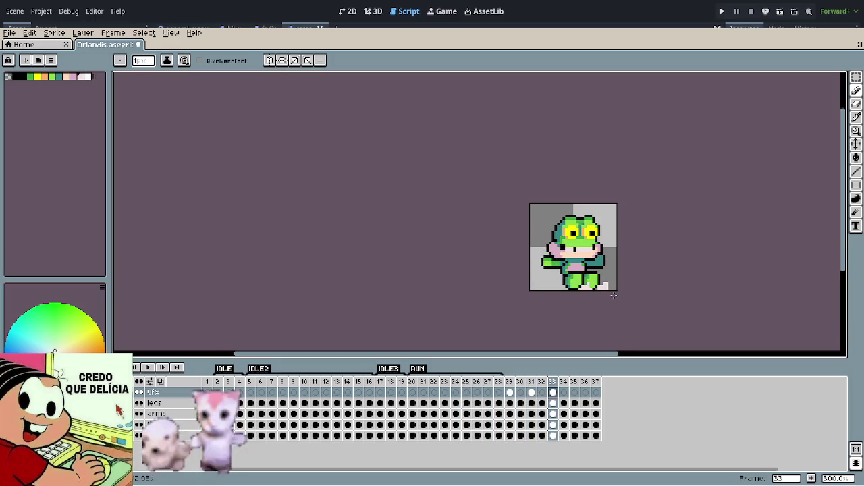
pyautogui.scroll(3, 612, 293)
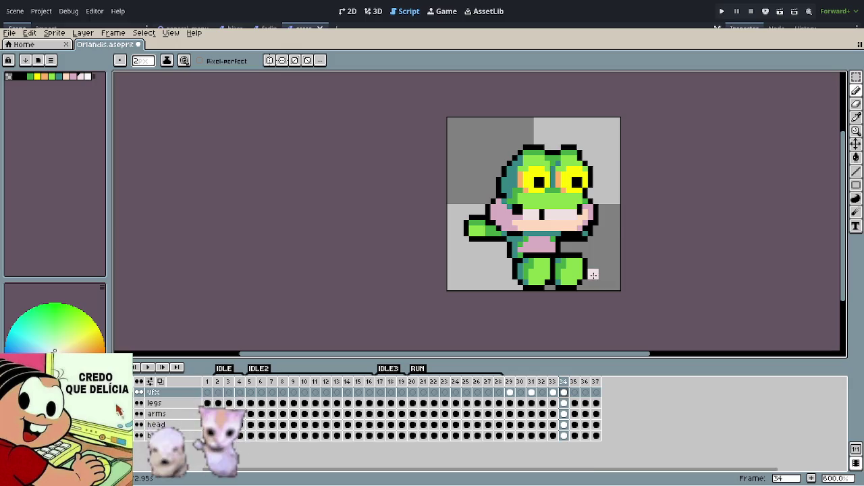
pyautogui.press('Left')
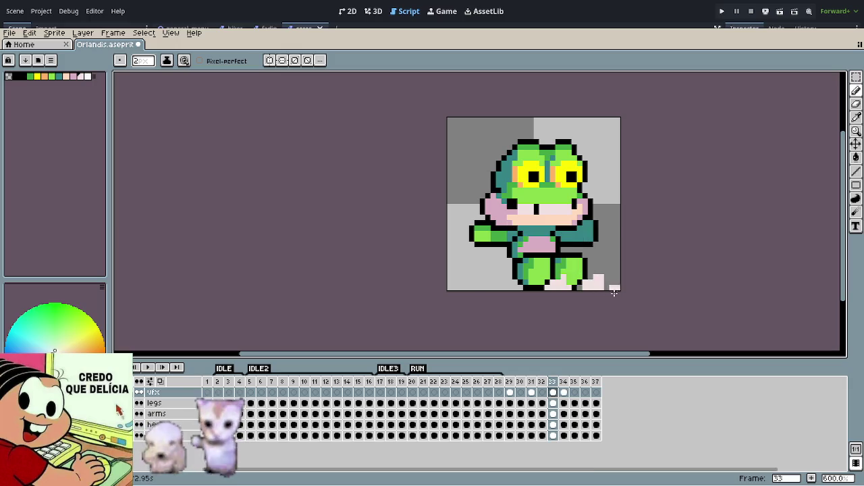
pyautogui.press('Right')
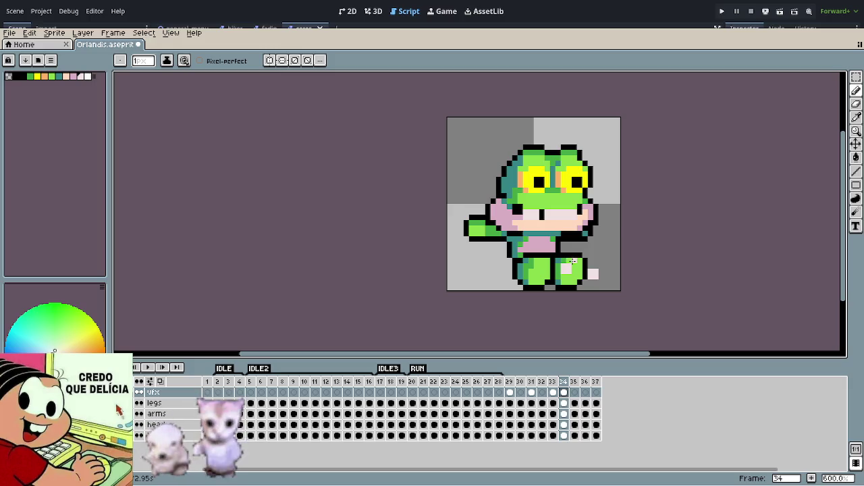
pyautogui.press('Right')
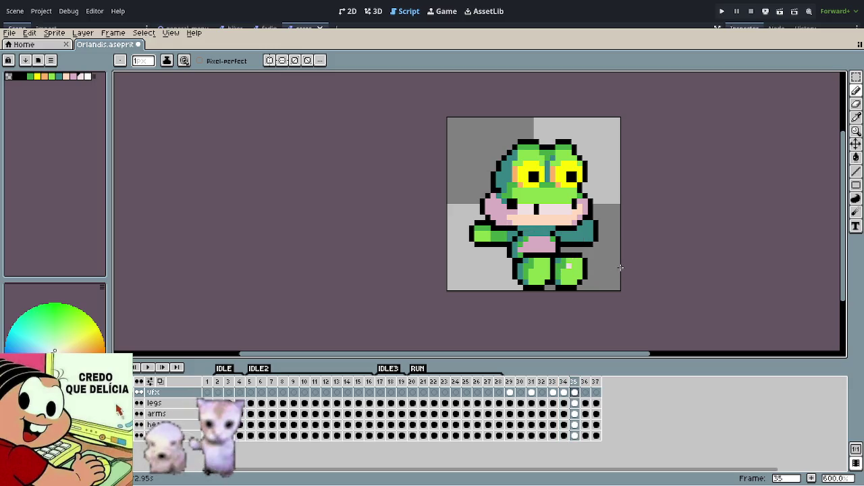
pyautogui.press('Left')
pyautogui.press('Right')
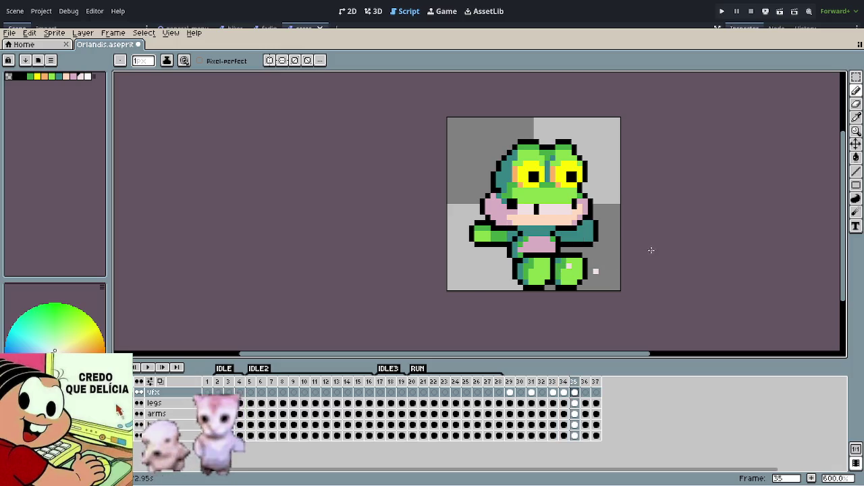
pyautogui.press('Left')
pyautogui.press('Right')
pyautogui.press('Left')
pyautogui.press('Right')
pyautogui.press('Right')
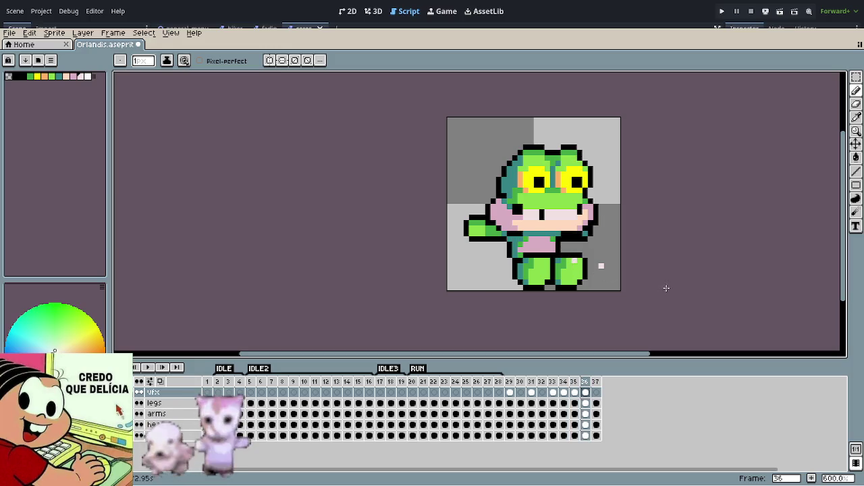
pyautogui.press('Return')
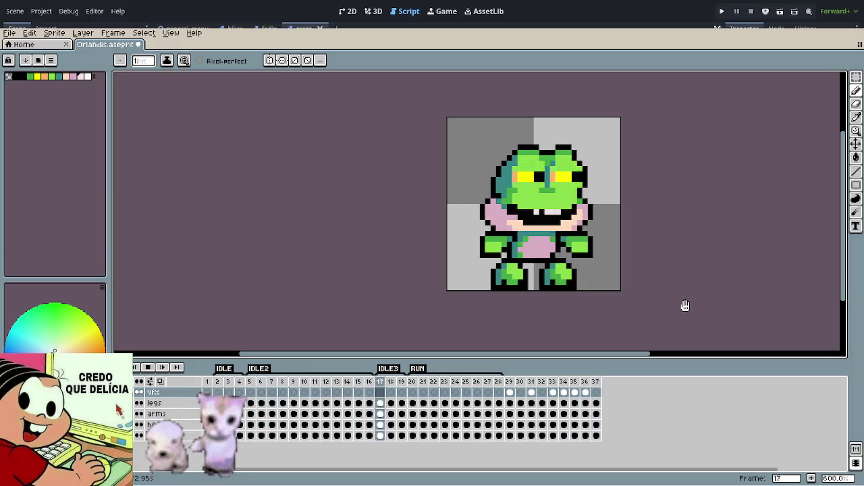
pyautogui.scroll(-2, 653, 294)
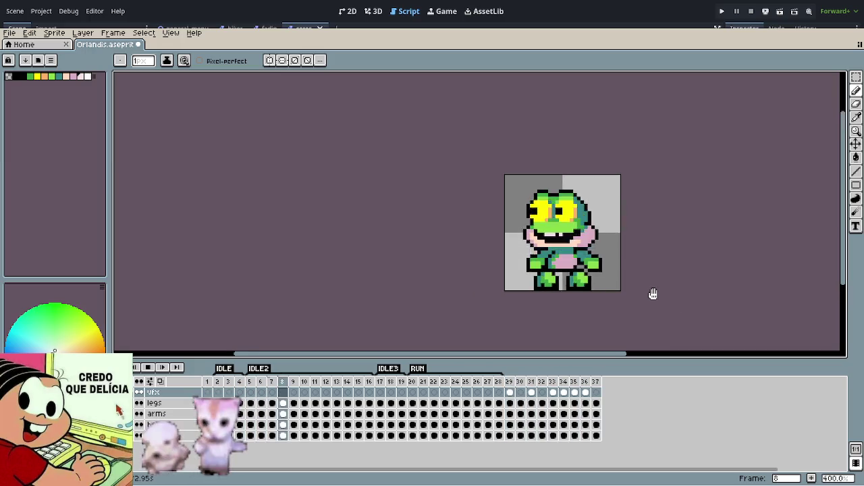
pyautogui.scroll(-2, 653, 294)
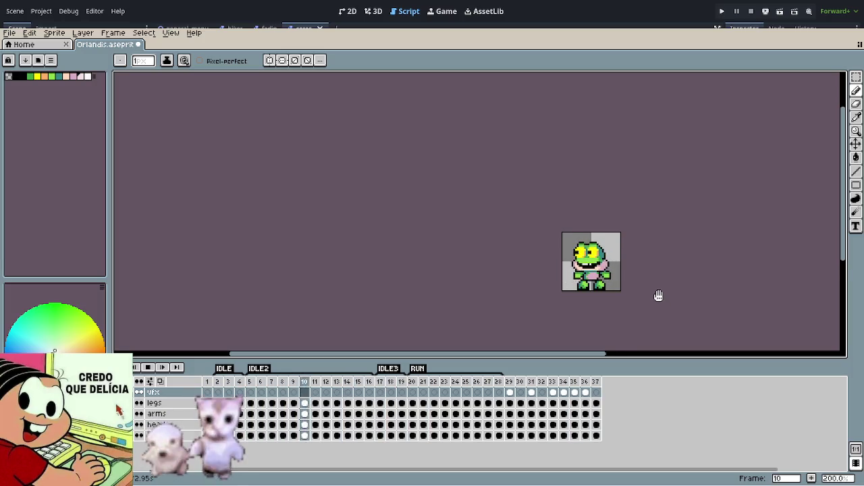
pyautogui.scroll(3, 659, 298)
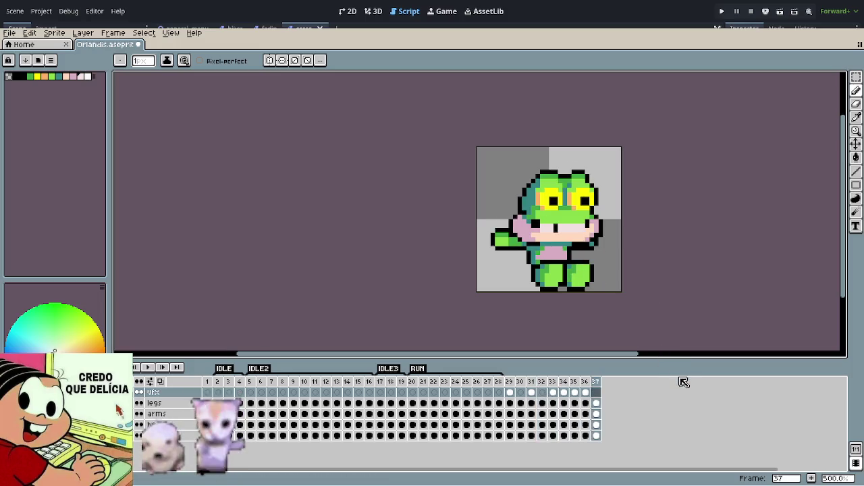
pyautogui.click(211, 382)
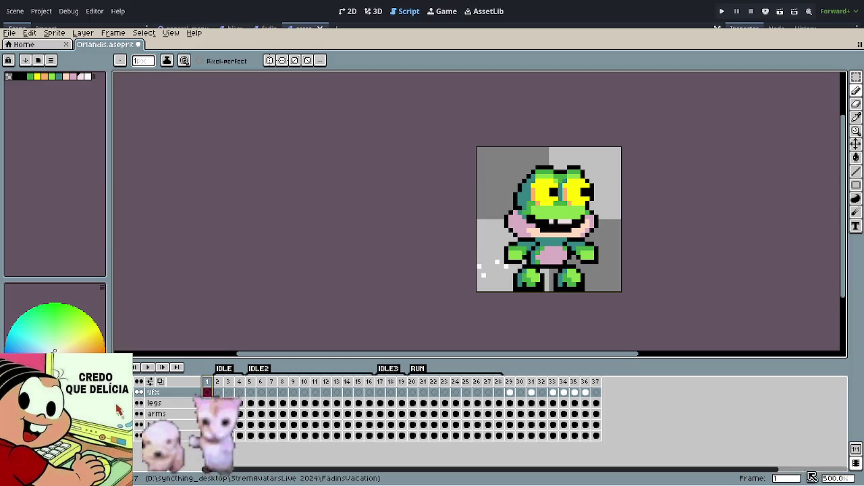
# Step: Duplicate frame 1 with Alt+N, move the copy to the end as frame 38, and preview
pyautogui.hotkey('alt', 'n')
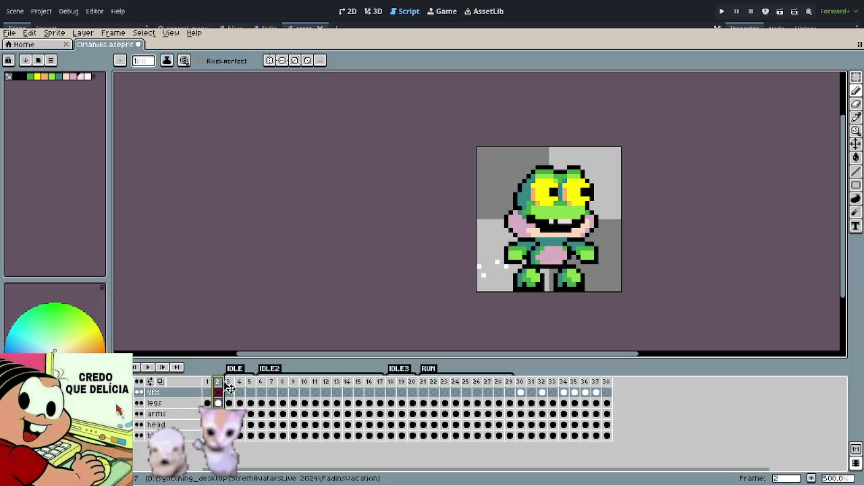
pyautogui.moveTo(621, 392); pyautogui.dragTo(698, 396)
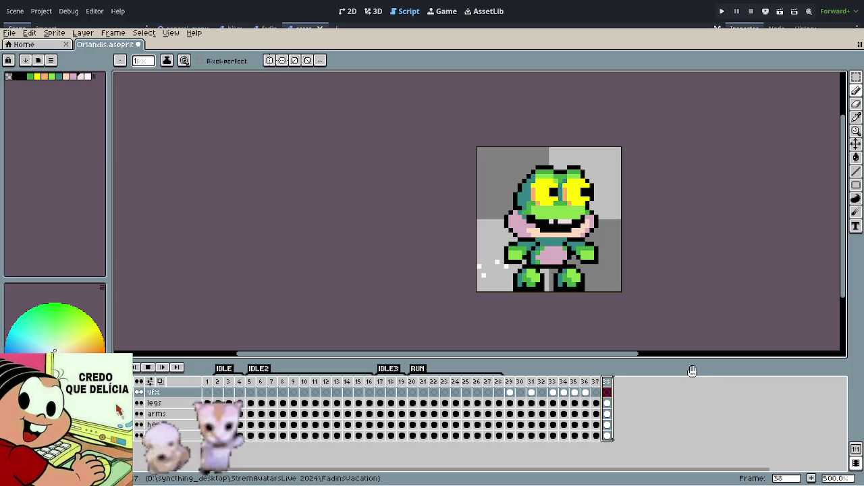
pyautogui.press('Return')
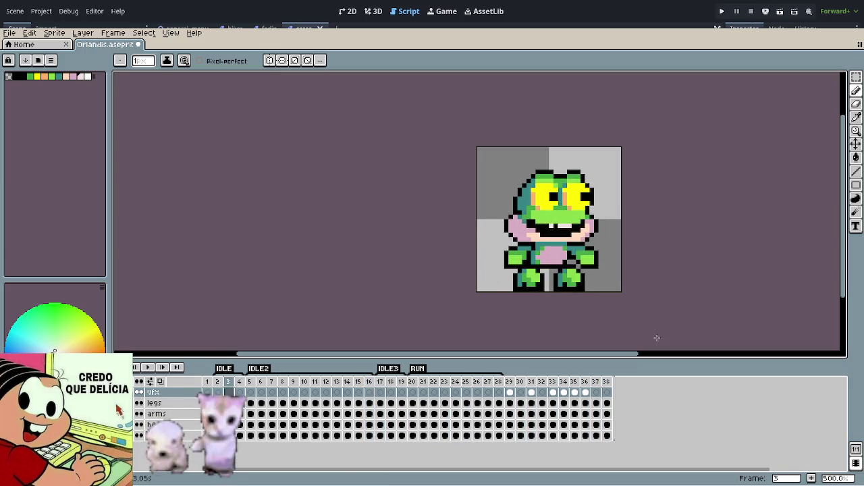
pyautogui.scroll(4, 564, 307)
pyautogui.scroll(1, 503, 247)
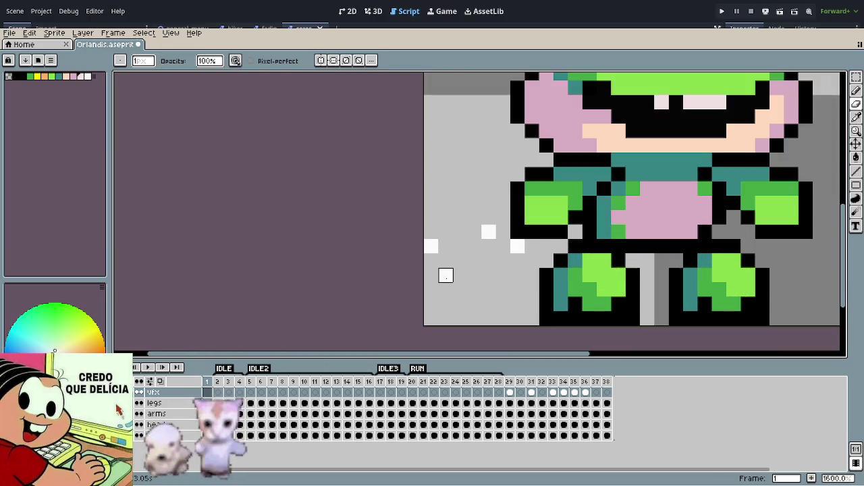
pyautogui.hotkey('alt', 'Down')
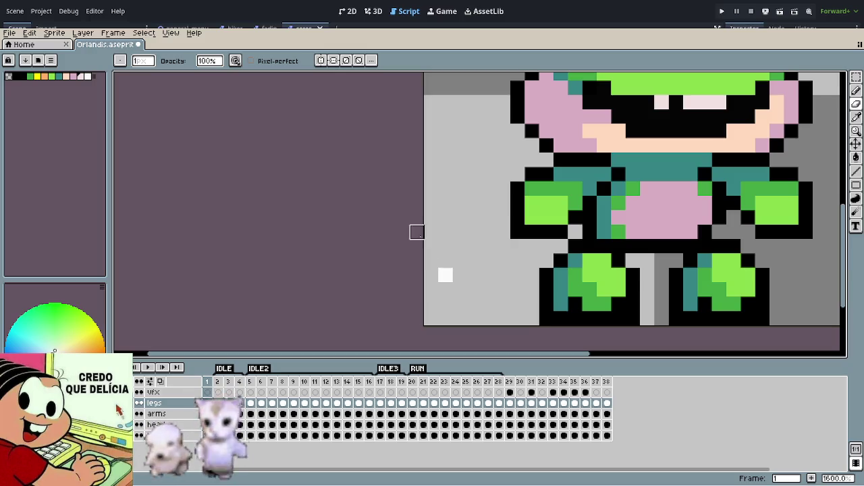
pyautogui.press('Return')
pyautogui.scroll(-5, 484, 289)
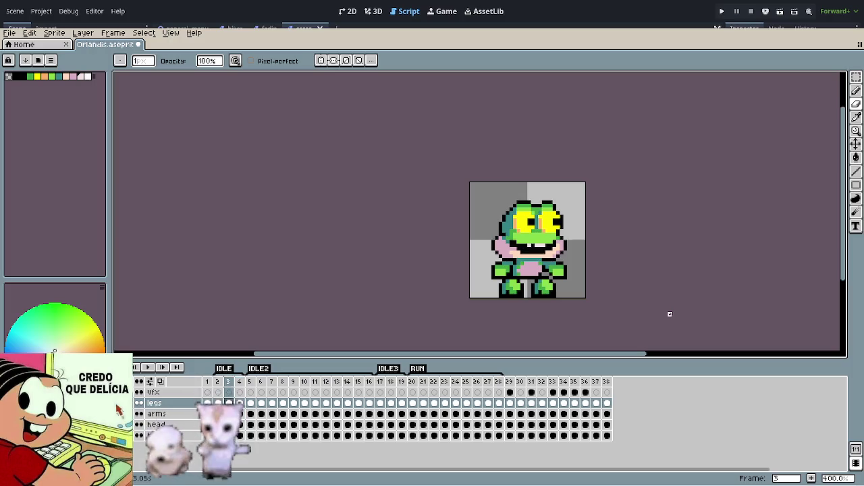
pyautogui.press('Return')
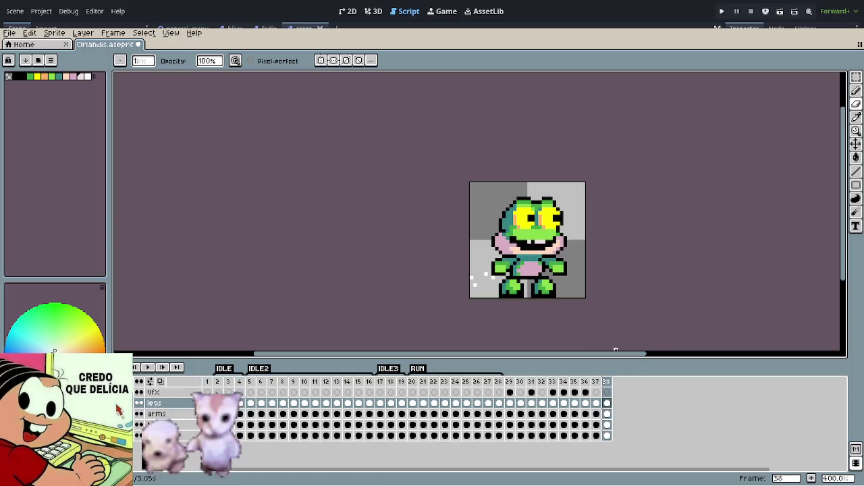
pyautogui.scroll(4, 484, 271)
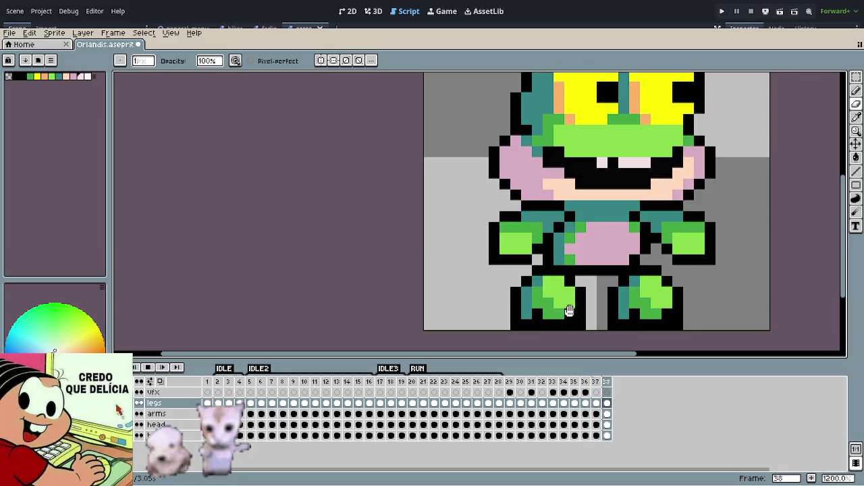
pyautogui.scroll(-3, 540, 253)
pyautogui.moveTo(540, 255); pyautogui.dragTo(361, 260)
pyautogui.scroll(-1, 631, 286)
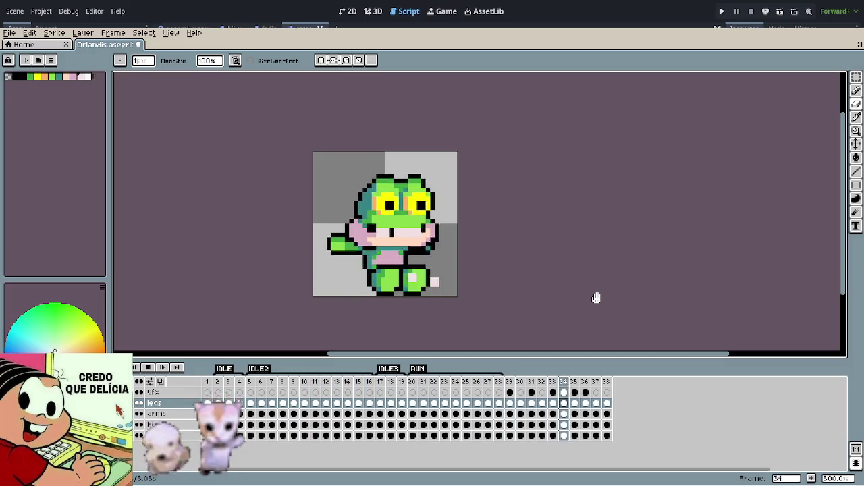
pyautogui.scroll(-1, 561, 293)
pyautogui.scroll(-1, 561, 293)
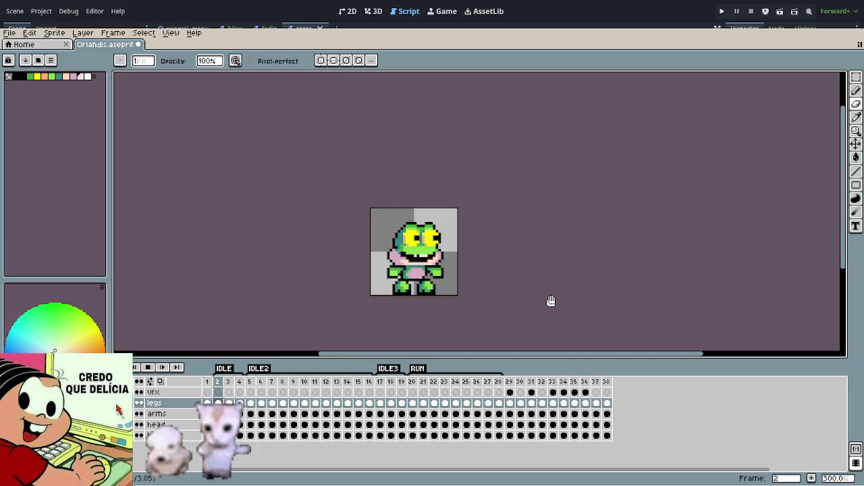
# Step: Replay the animation, stop it, and step forward to the new frame 38
pyautogui.press('Return')
pyautogui.press('Return')
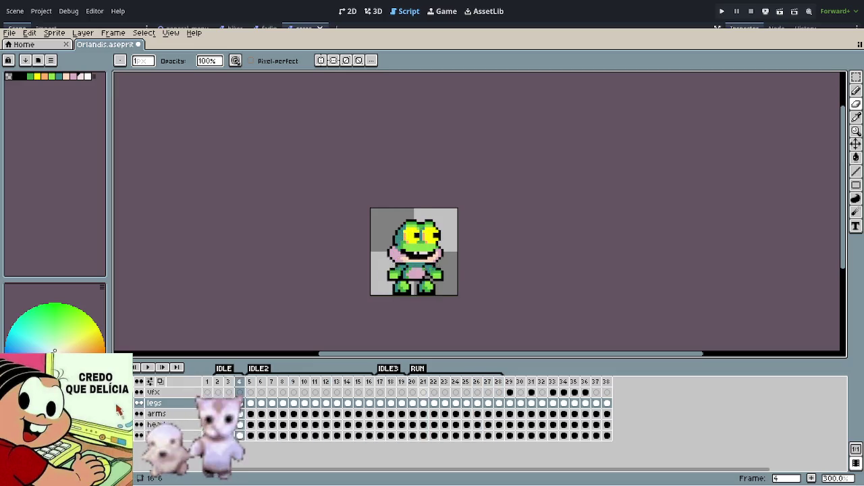
pyautogui.press('Return')
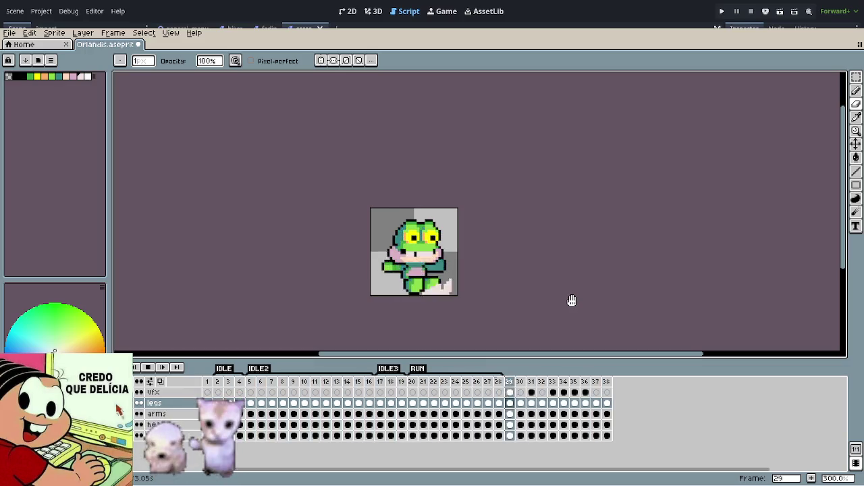
pyautogui.press('Return')
pyautogui.press('Right')
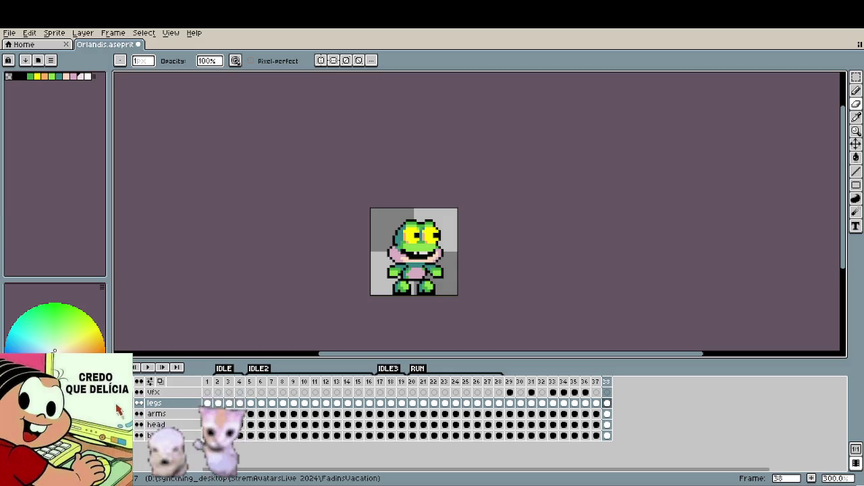
pyautogui.scroll(1, 460, 272)
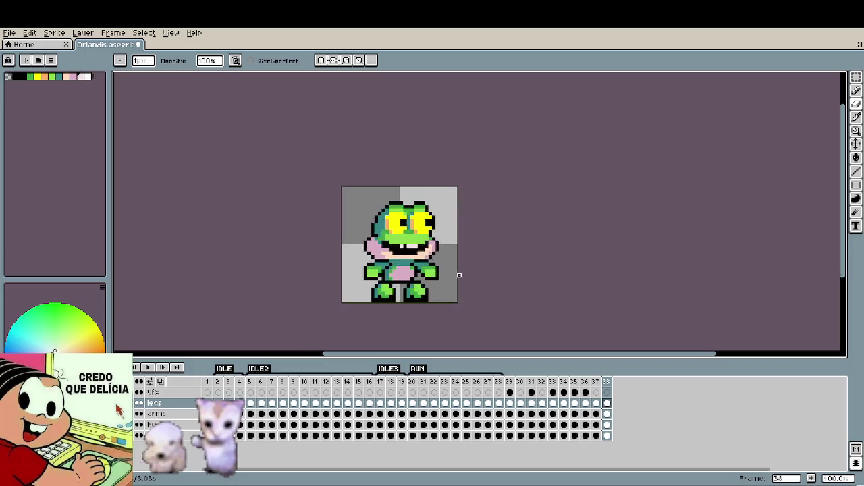
# Step: On the head layer, sample the face greens and paint a green row under both eyes
pyautogui.scroll(3, 414, 212)
pyautogui.scroll(1, 392, 225)
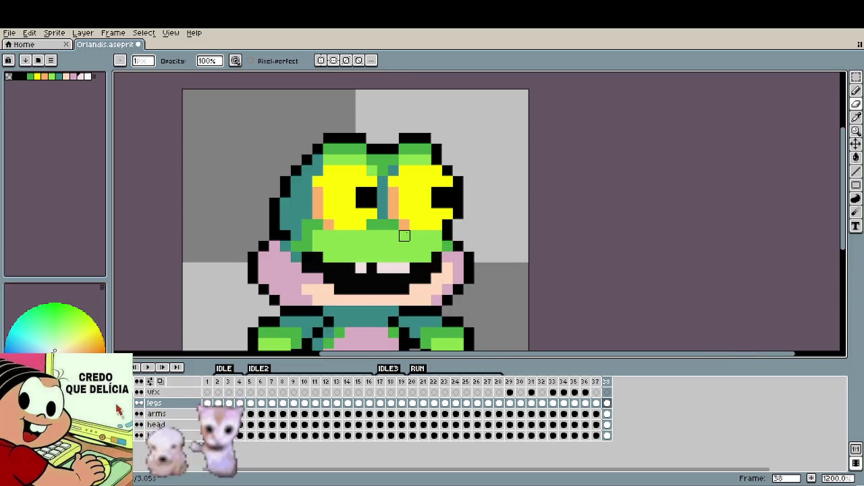
pyautogui.press('Down')
pyautogui.press('Down')
pyautogui.keyDown('alt'); pyautogui.click(394, 235); pyautogui.keyUp('alt')
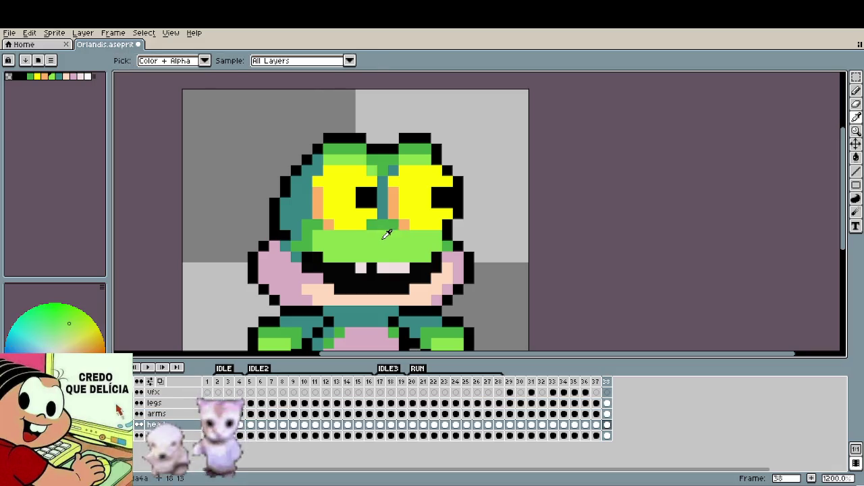
pyautogui.keyDown('alt'); pyautogui.click(371, 224); pyautogui.keyUp('alt')
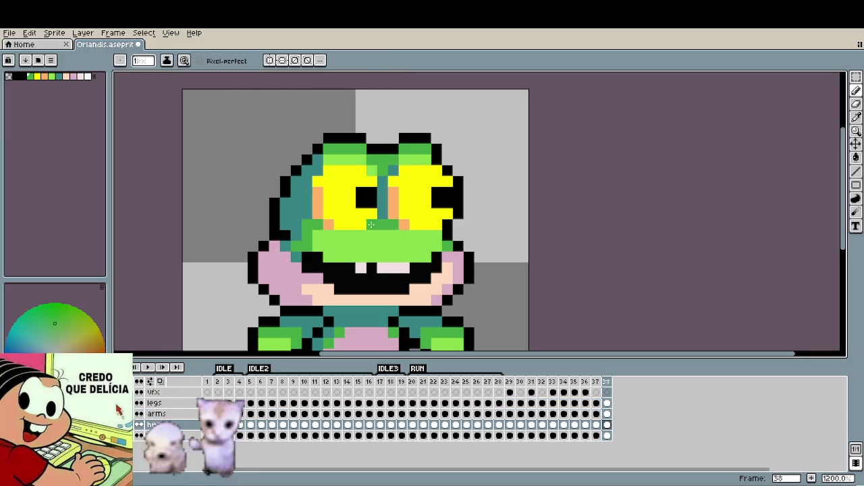
pyautogui.moveTo(368, 225)
pyautogui.mouseDown()
pyautogui.moveTo(331, 225)
pyautogui.moveTo(436, 223)
pyautogui.mouseUp()
# Step: Bucket-fill both eyes' yellow, pupils, orange edges and teal centre with green
pyautogui.press('g')
pyautogui.click(419, 196)
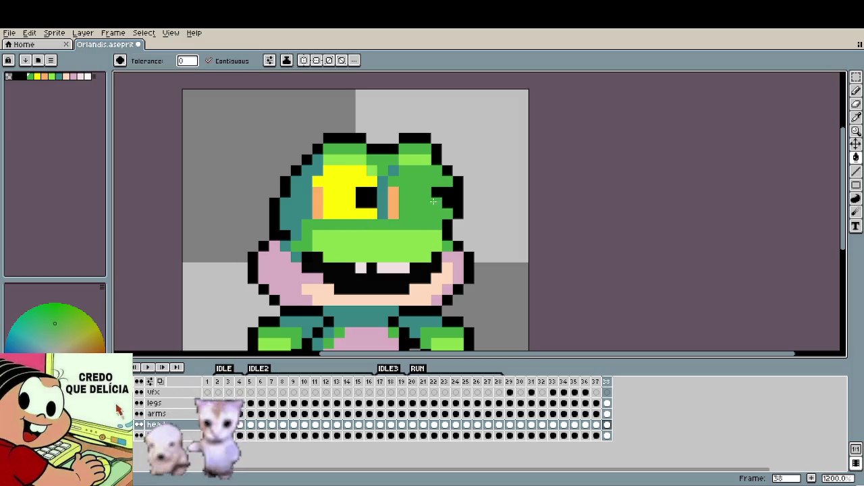
pyautogui.click(437, 199)
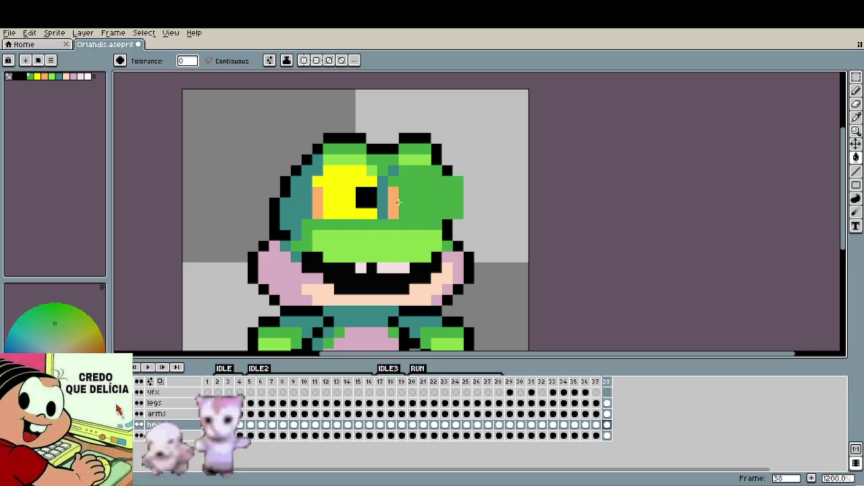
pyautogui.click(394, 203)
pyautogui.click(365, 196)
pyautogui.click(348, 201)
pyautogui.click(318, 203)
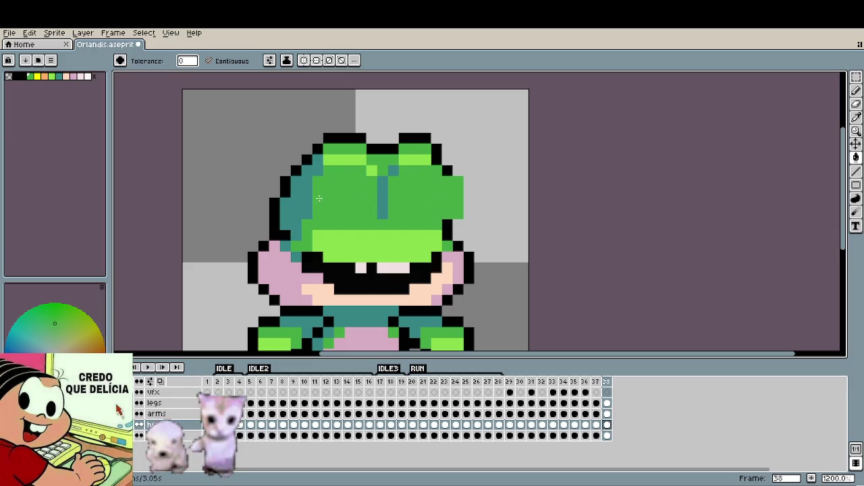
pyautogui.click(383, 197)
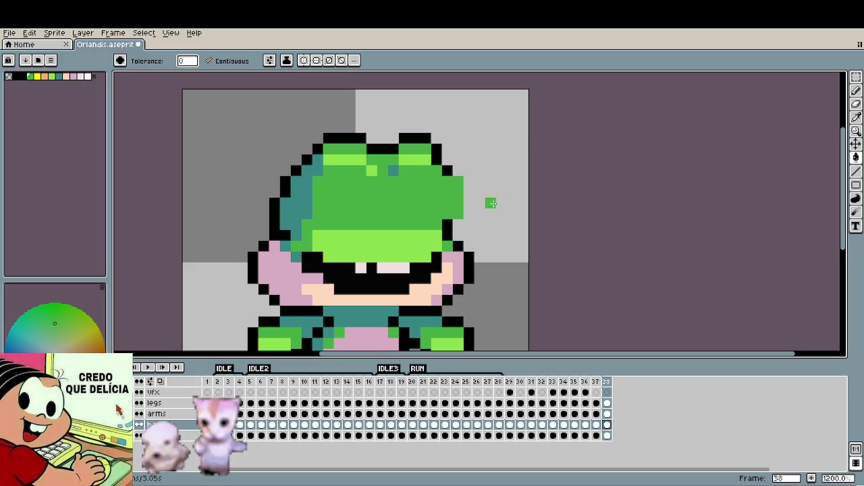
# Step: Draw the black closed-eye lines and the head's right edge, undoing stray pixels
pyautogui.keyDown('alt'); pyautogui.click(454, 220); pyautogui.keyUp('alt')
pyautogui.press('b')
pyautogui.moveTo(458, 217); pyautogui.dragTo(458, 177)
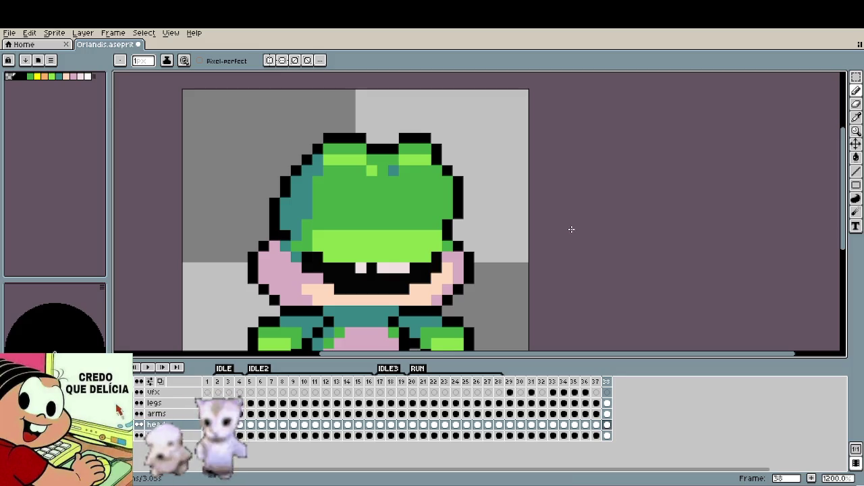
pyautogui.press('i')
pyautogui.press('b')
pyautogui.click(329, 204)
pyautogui.hotkey('ctrl', 'z')
pyautogui.moveTo(326, 213); pyautogui.dragTo(437, 212)
pyautogui.click(382, 203)
pyautogui.hotkey('ctrl', 'z')
pyautogui.click(371, 203)
pyautogui.click(403, 202)
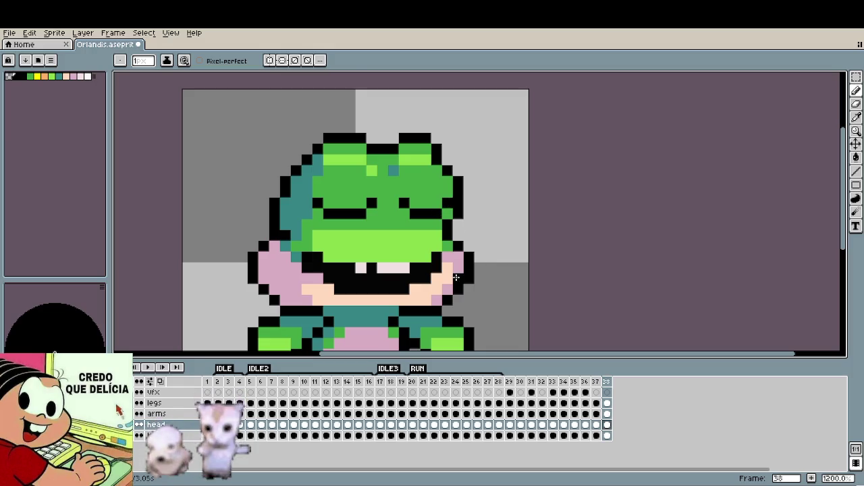
# Step: Add black pixels extending diagonal frown lines on both closed eyes
pyautogui.press('i')
pyautogui.press('b')
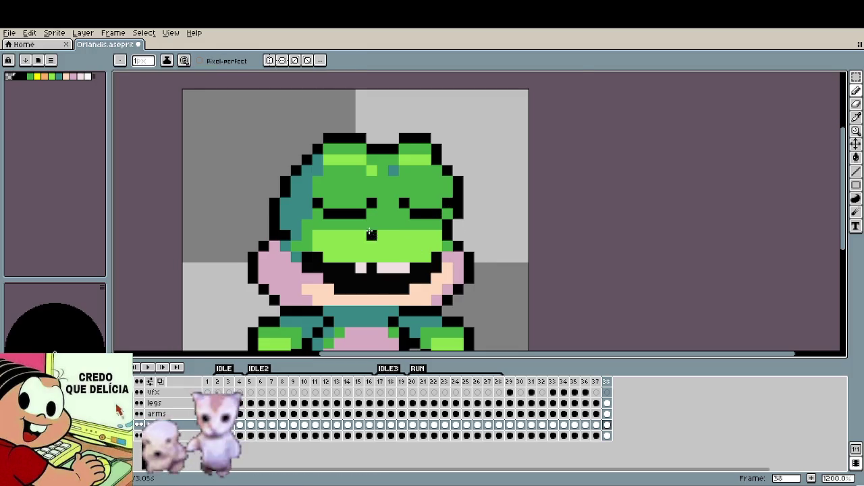
pyautogui.scroll(1, 357, 209)
pyautogui.click(363, 158)
pyautogui.click(350, 158)
pyautogui.click(334, 172)
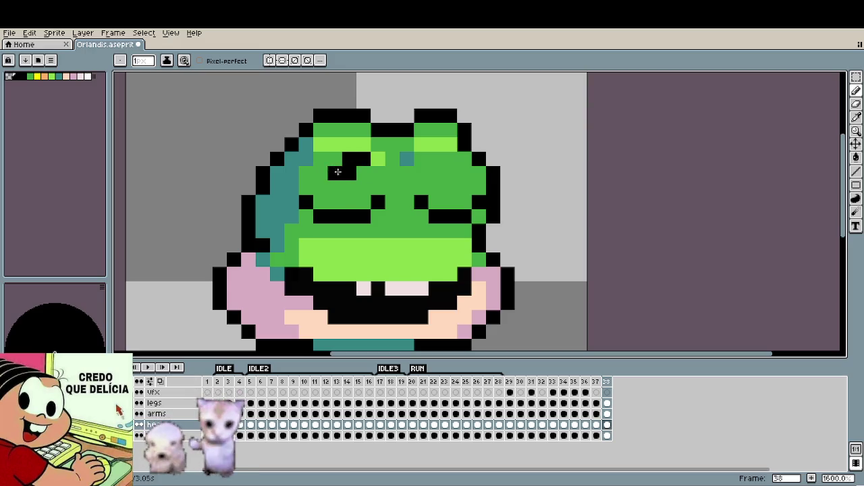
pyautogui.click(432, 160)
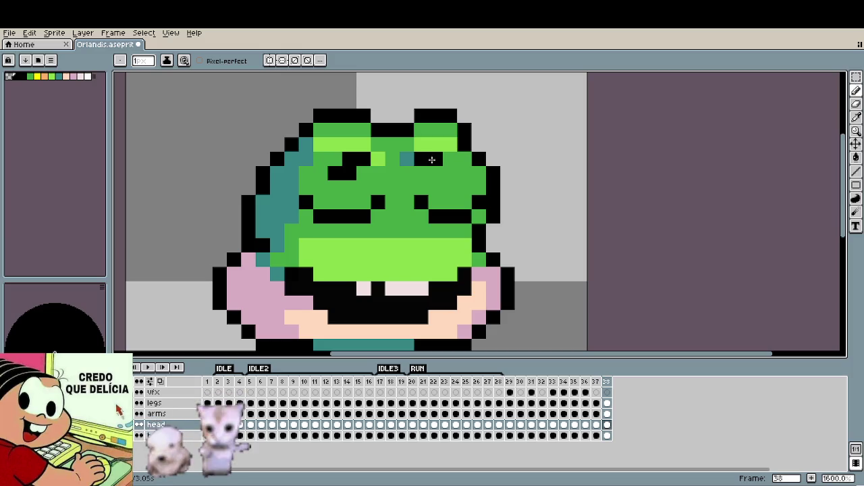
pyautogui.hotkey('ctrl', 'z')
pyautogui.click(436, 173)
pyautogui.click(449, 174)
# Step: Paint the stray black pixels on the left eye back to green
pyautogui.press('i')
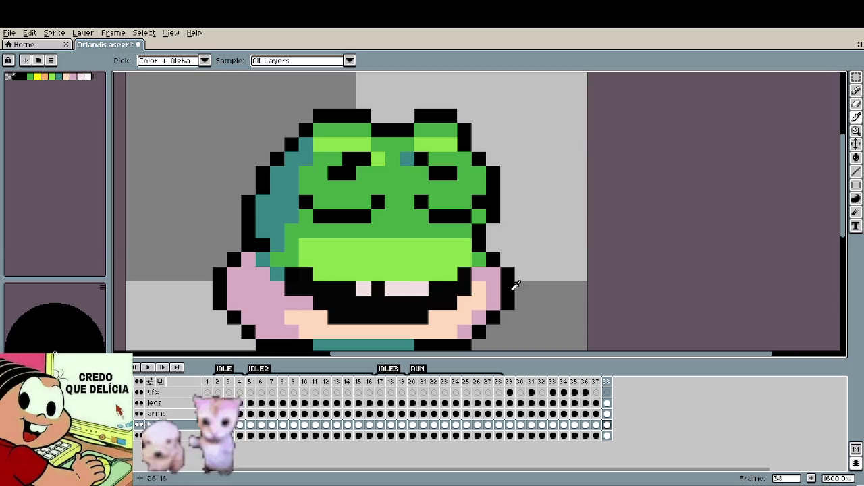
pyautogui.press('b')
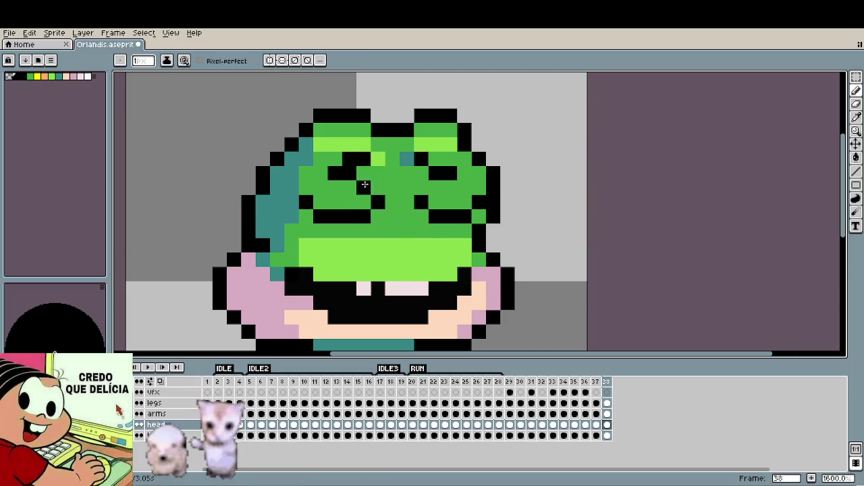
pyautogui.keyDown('alt'); pyautogui.click(365, 170); pyautogui.keyUp('alt')
pyautogui.click(349, 158)
pyautogui.click(335, 173)
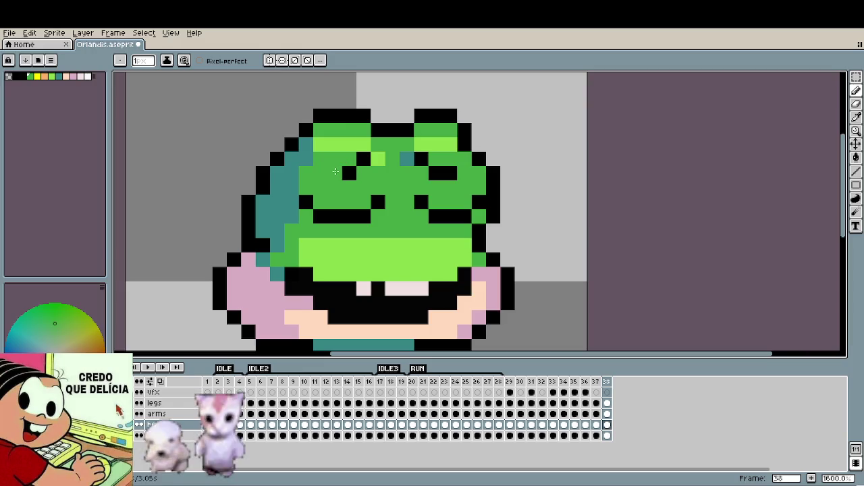
# Step: Sample black from the mouth and paint over the white teeth
pyautogui.keyDown('alt'); pyautogui.click(347, 170); pyautogui.keyUp('alt')
pyautogui.scroll(-3, 482, 278)
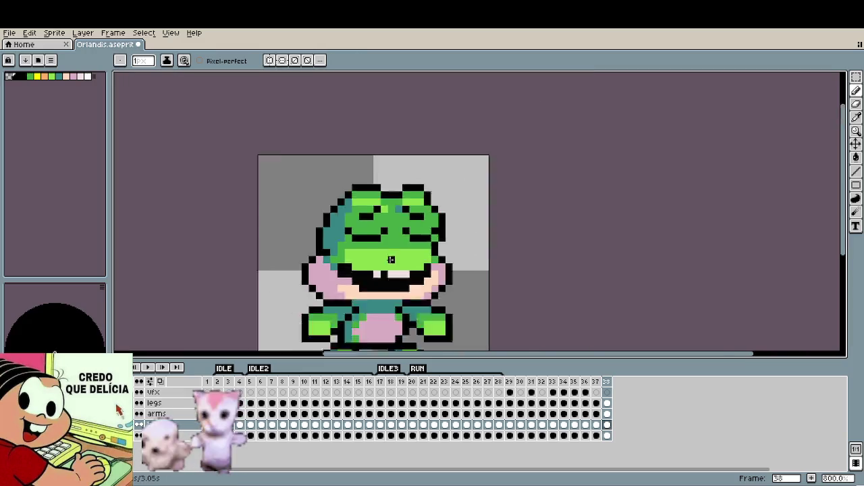
pyautogui.scroll(-3, 482, 278)
pyautogui.scroll(-1, 482, 278)
pyautogui.scroll(3, 396, 258)
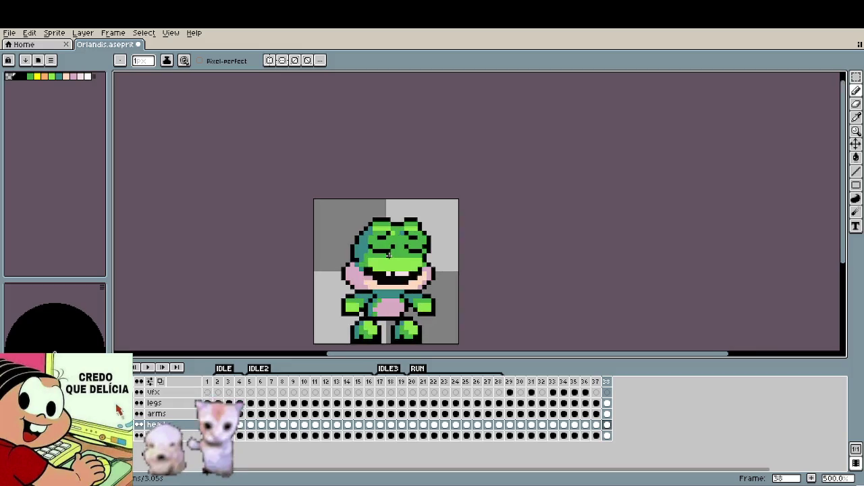
pyautogui.scroll(2, 412, 251)
pyautogui.scroll(1, 422, 247)
pyautogui.keyDown('alt'); pyautogui.click(427, 247); pyautogui.keyUp('alt')
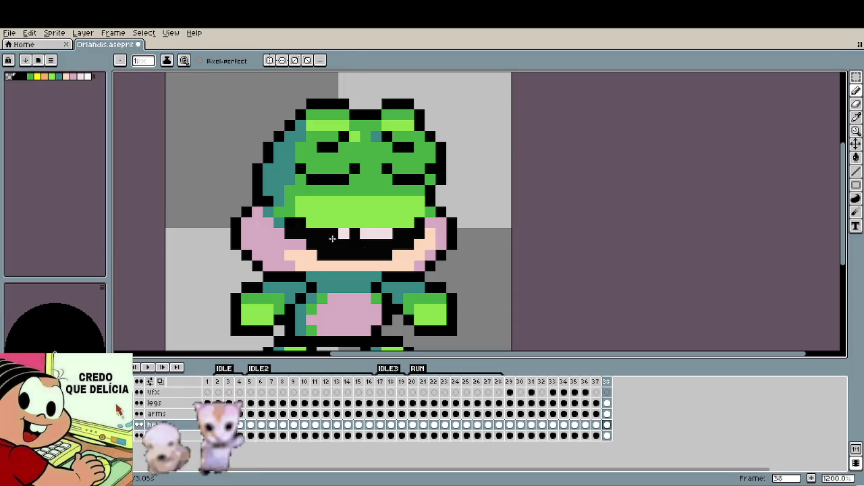
pyautogui.moveTo(343, 233); pyautogui.dragTo(397, 237)
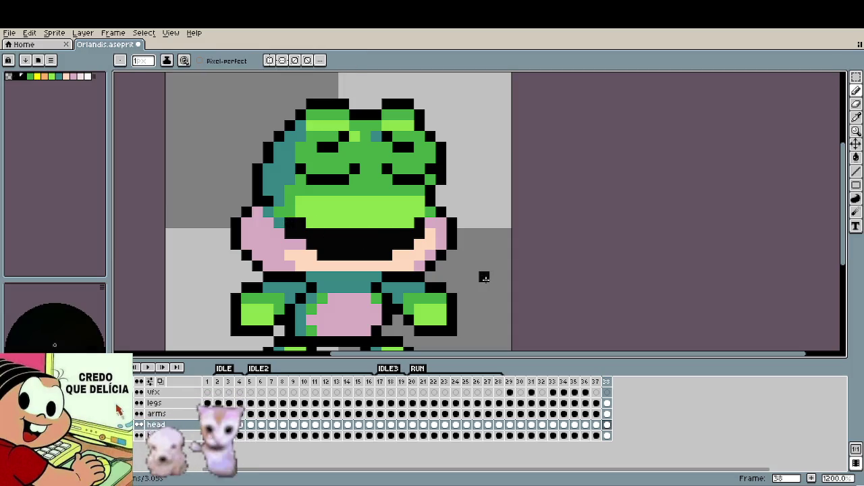
# Step: Marquee-select the frog's mouth and move it higher on the face
pyautogui.press('m')
pyautogui.moveTo(295, 229)
pyautogui.mouseDown()
pyautogui.moveTo(381, 228)
pyautogui.moveTo(426, 262)
pyautogui.mouseUp()
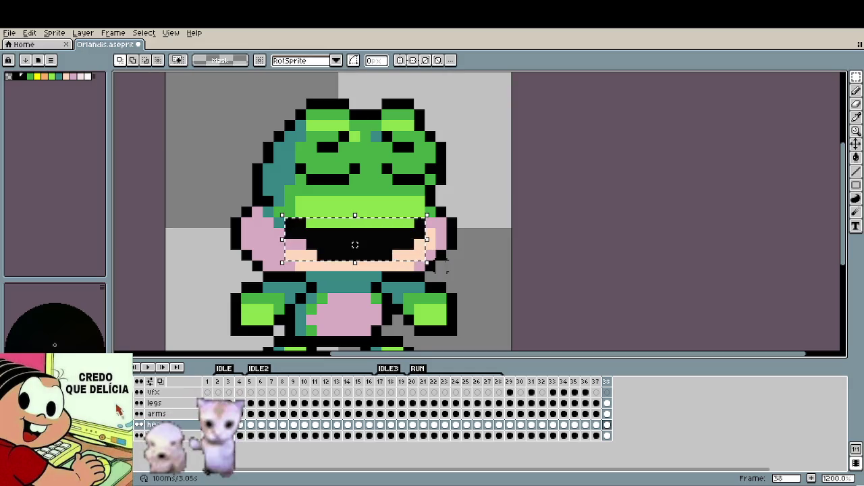
pyautogui.moveTo(399, 243); pyautogui.dragTo(400, 212)
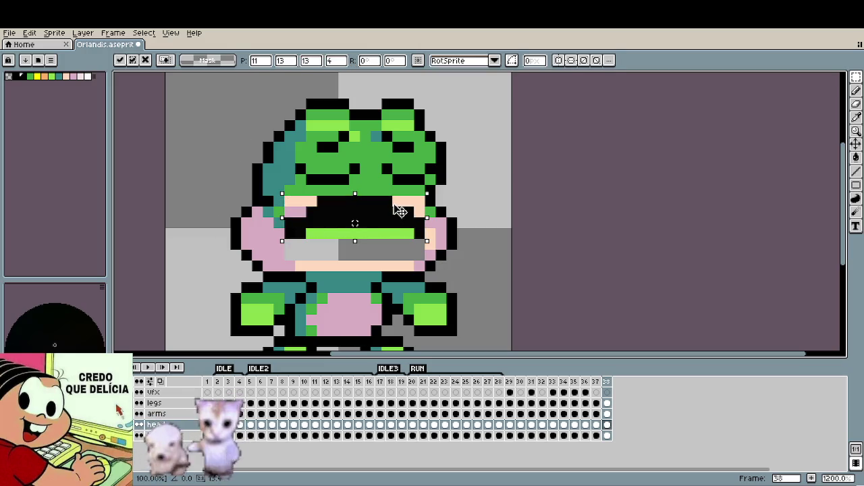
pyautogui.click(444, 253)
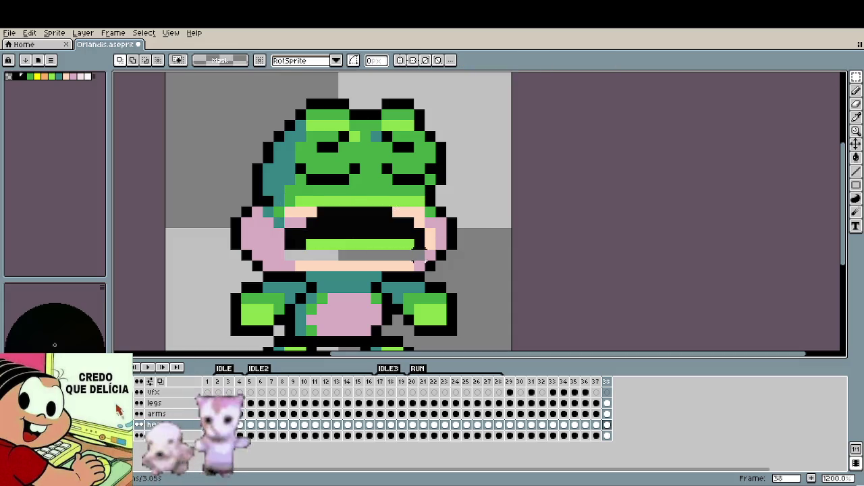
# Step: Fill the gaps beside the mouth with the face green and lime
pyautogui.press('i')
pyautogui.click(280, 201)
pyautogui.press('b')
pyautogui.moveTo(284, 214)
pyautogui.mouseDown()
pyautogui.moveTo(311, 213)
pyautogui.moveTo(297, 212)
pyautogui.moveTo(298, 224)
pyautogui.mouseUp()
pyautogui.press('i')
pyautogui.click(312, 200)
pyautogui.press('b')
pyautogui.moveTo(419, 212)
pyautogui.mouseDown()
pyautogui.moveTo(398, 212)
pyautogui.moveTo(424, 223)
pyautogui.mouseUp()
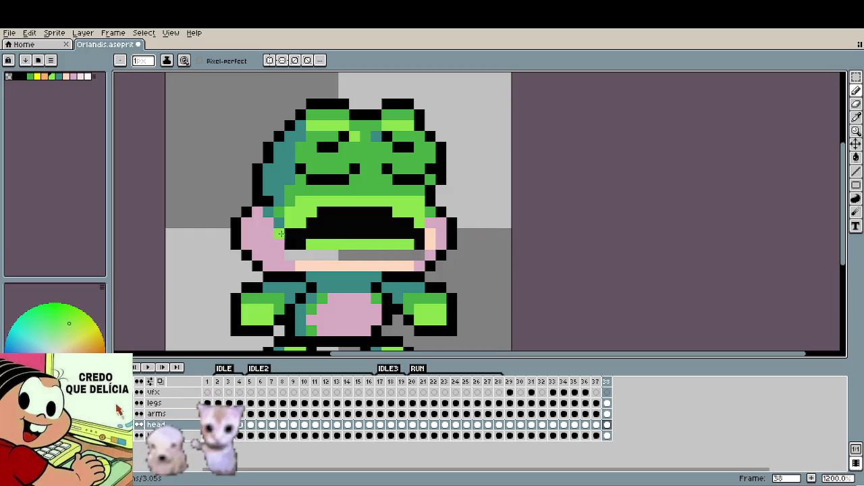
pyautogui.moveTo(289, 244); pyautogui.dragTo(303, 245)
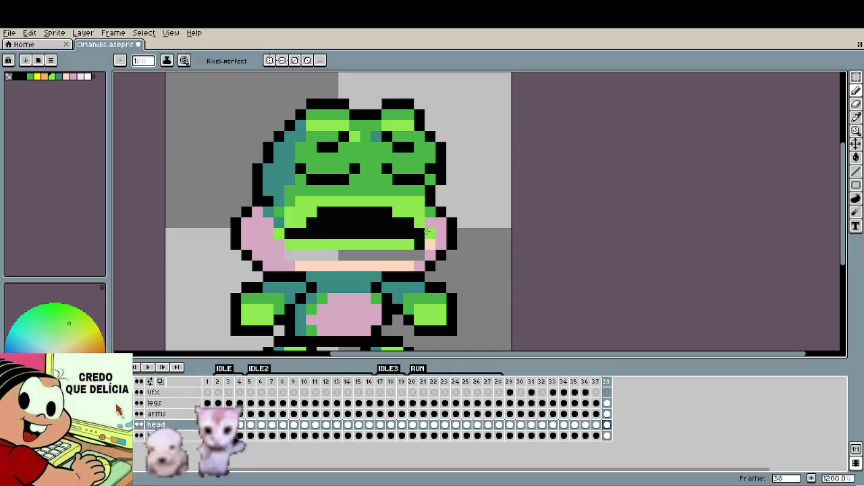
pyautogui.moveTo(430, 223); pyautogui.dragTo(440, 223)
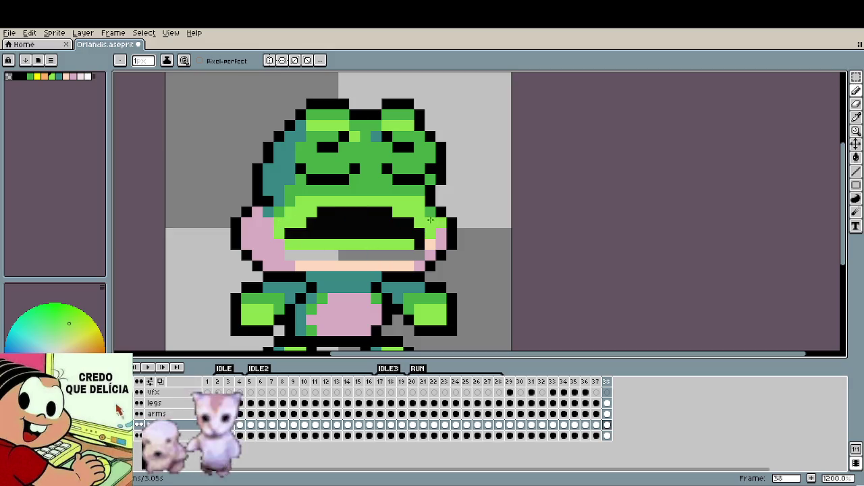
# Step: Sample the peach skin colour and paint the grey strip under the mouth
pyautogui.scroll(-4, 432, 221)
pyautogui.scroll(-1, 473, 249)
pyautogui.scroll(3, 486, 261)
pyautogui.scroll(3, 379, 233)
pyautogui.press('i')
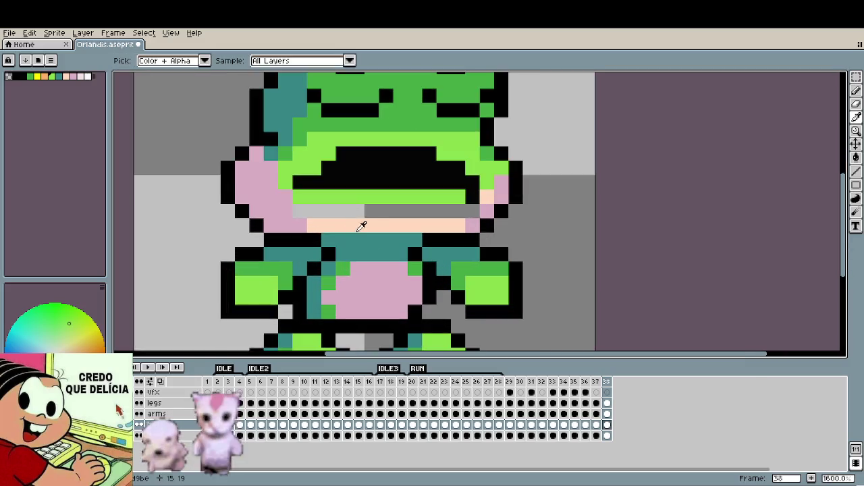
pyautogui.click(362, 226)
pyautogui.press('b')
pyautogui.click(298, 210)
pyautogui.moveTo(300, 211); pyautogui.dragTo(473, 211)
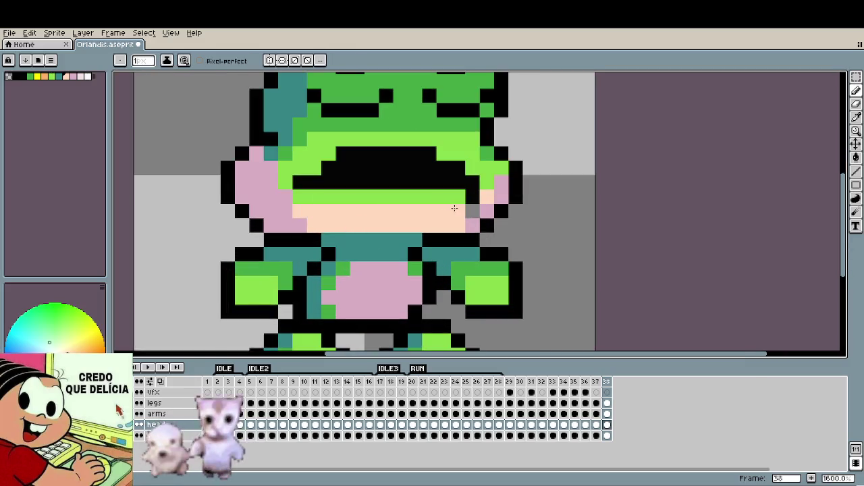
pyautogui.scroll(-6, 370, 220)
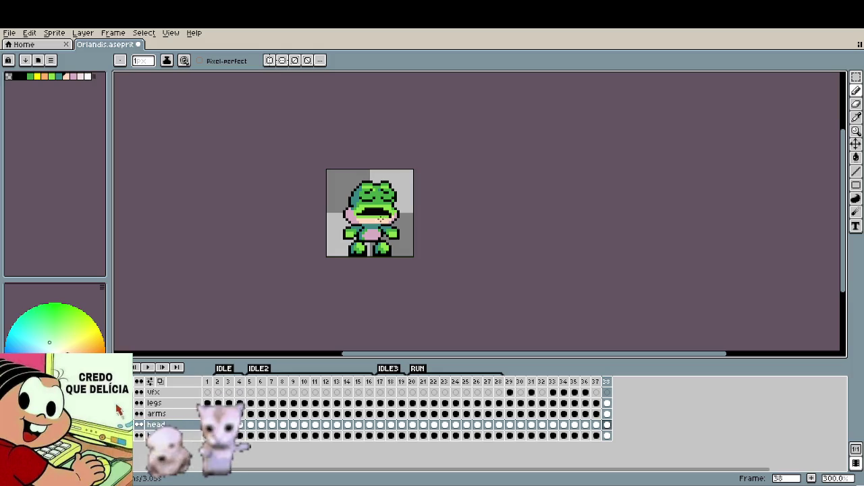
# Step: Blacken both ends of the lime lip so the mouth corners turn down
pyautogui.scroll(5, 380, 218)
pyautogui.scroll(1, 392, 222)
pyautogui.press('i')
pyautogui.click(397, 223)
pyautogui.press('b')
pyautogui.keyDown('alt'); pyautogui.click(270, 224); pyautogui.keyUp('alt')
pyautogui.click(402, 226)
pyautogui.click(282, 226)
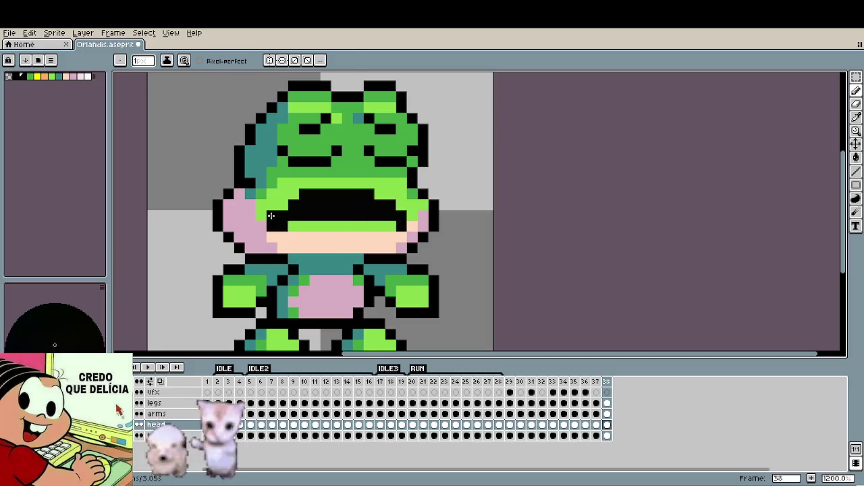
# Step: Touch up light-green pixels beside and inside the mouth
pyautogui.keyDown('alt'); pyautogui.click(271, 215); pyautogui.keyUp('alt')
pyautogui.click(401, 215)
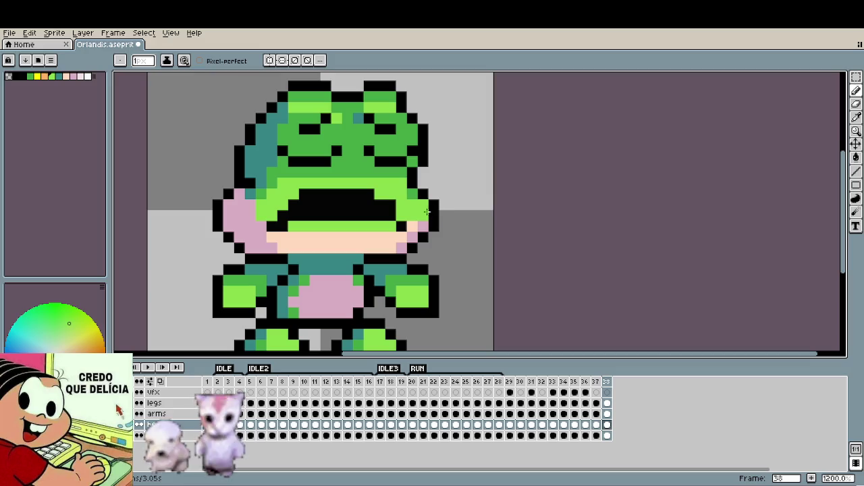
pyautogui.keyDown('alt'); pyautogui.click(401, 205); pyautogui.keyUp('alt')
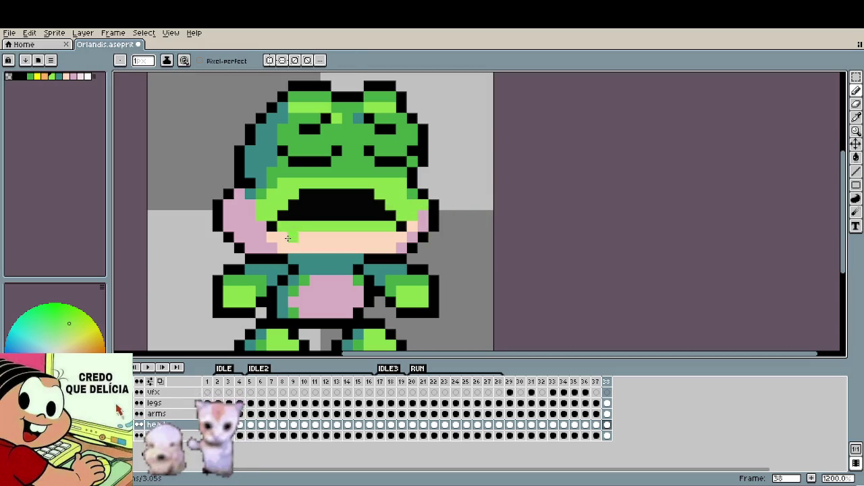
pyautogui.click(315, 216)
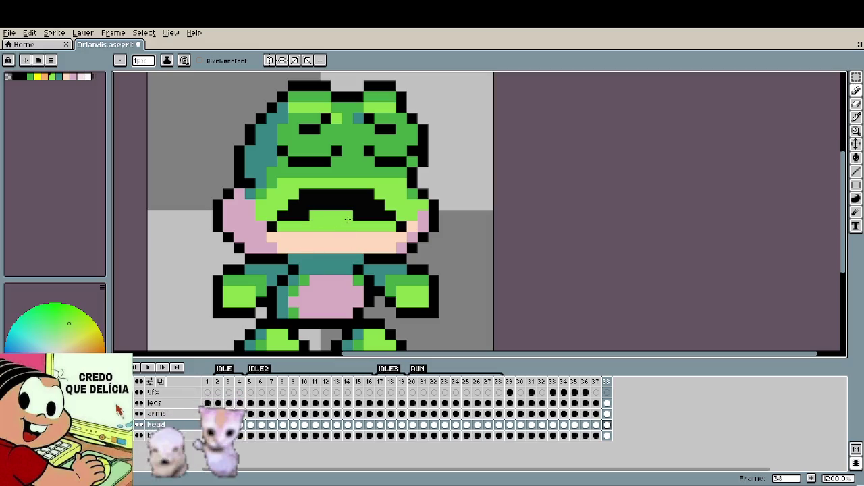
pyautogui.scroll(-4, 317, 226)
pyautogui.scroll(-3, 395, 236)
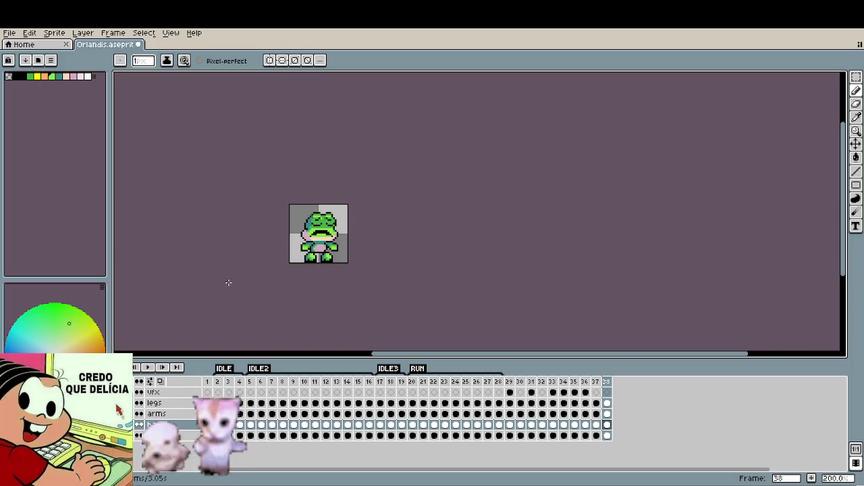
pyautogui.scroll(2, 330, 220)
pyautogui.scroll(2, 329, 219)
pyautogui.scroll(3, 330, 219)
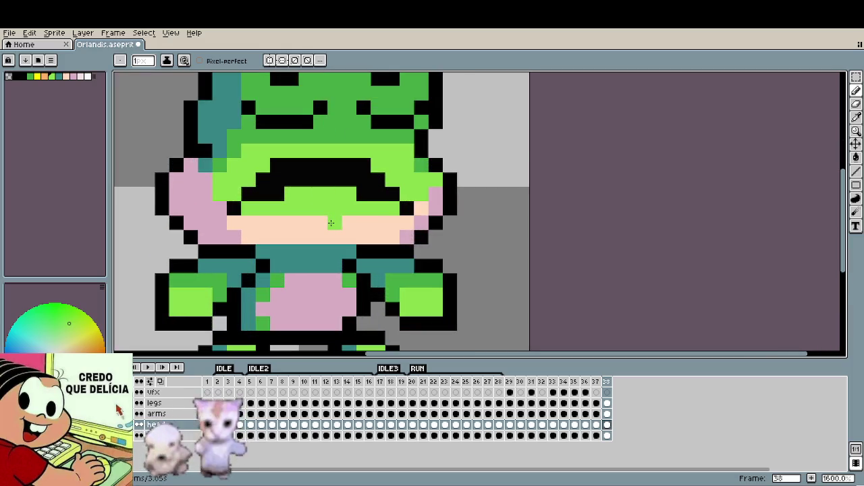
# Step: Select the frown, nudge it two pixels right and commit the move
pyautogui.press('m')
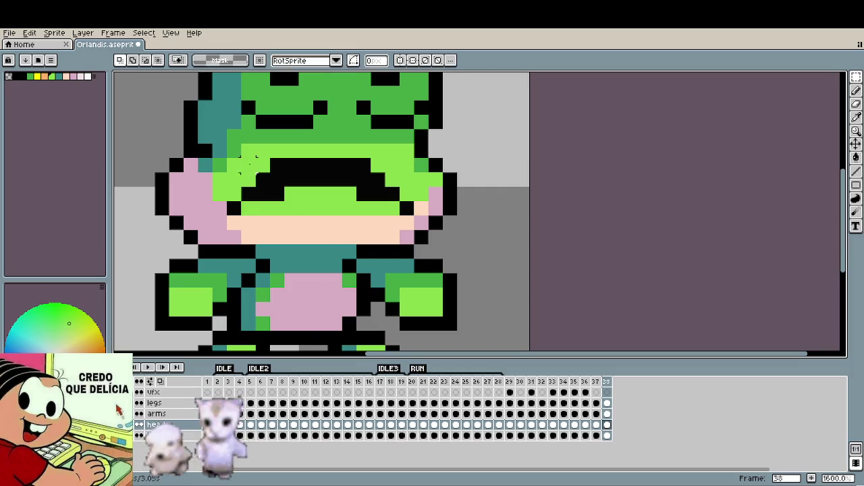
pyautogui.moveTo(234, 165); pyautogui.dragTo(277, 194)
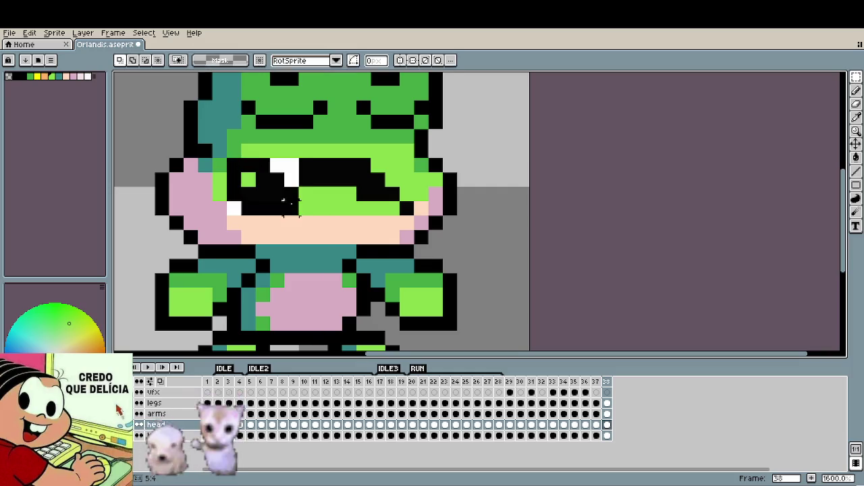
pyautogui.moveTo(257, 143); pyautogui.dragTo(322, 186)
pyautogui.press('Right')
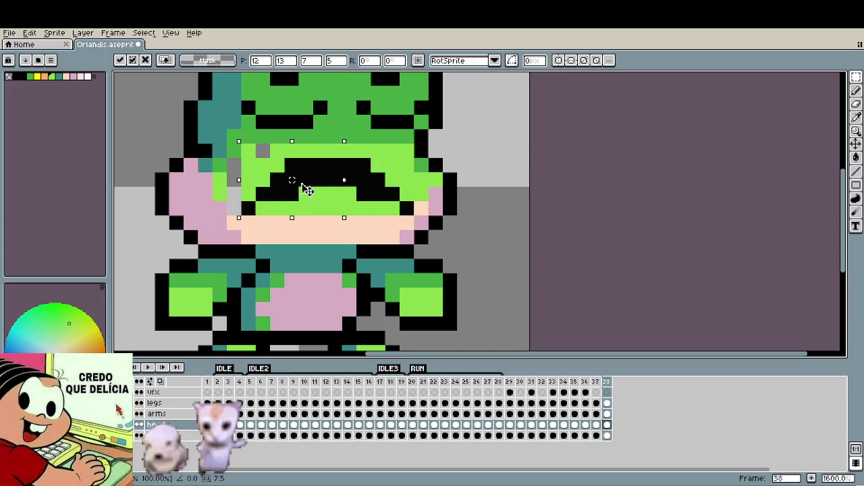
pyautogui.press('Right')
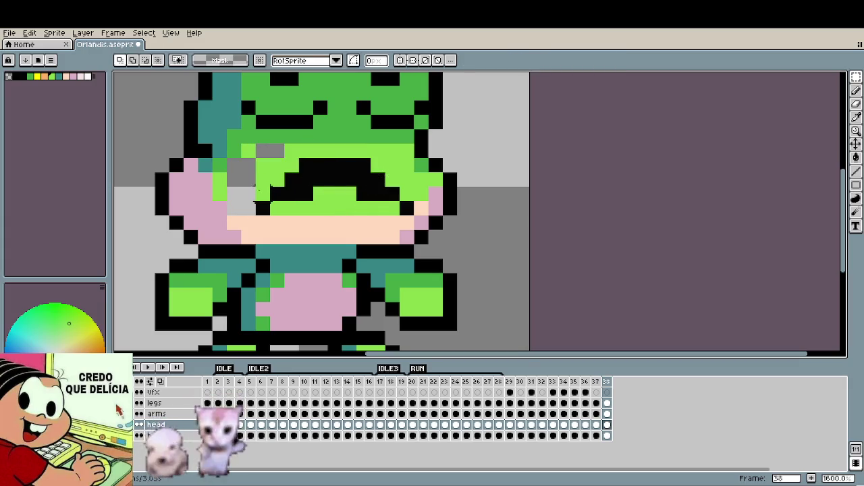
pyautogui.click(234, 190)
# Step: Bucket-fill the three leftover grey gaps around the mouth with lime green
pyautogui.press('g')
pyautogui.click(241, 172)
pyautogui.click(263, 150)
pyautogui.click(277, 151)
pyautogui.scroll(-4, 351, 232)
pyautogui.scroll(-2, 351, 231)
pyautogui.scroll(4, 351, 231)
pyautogui.scroll(2, 351, 232)
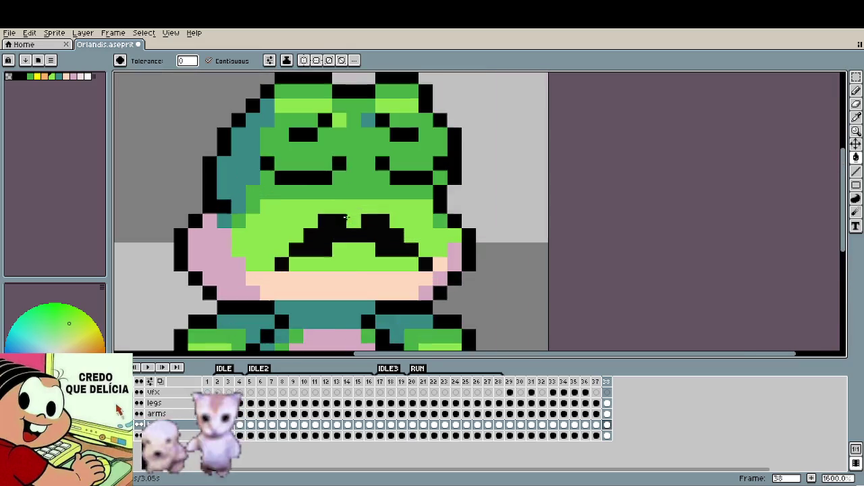
# Step: Return to the Pencil, pick black for the mouth, then sample a colour from the face
pyautogui.press('b')
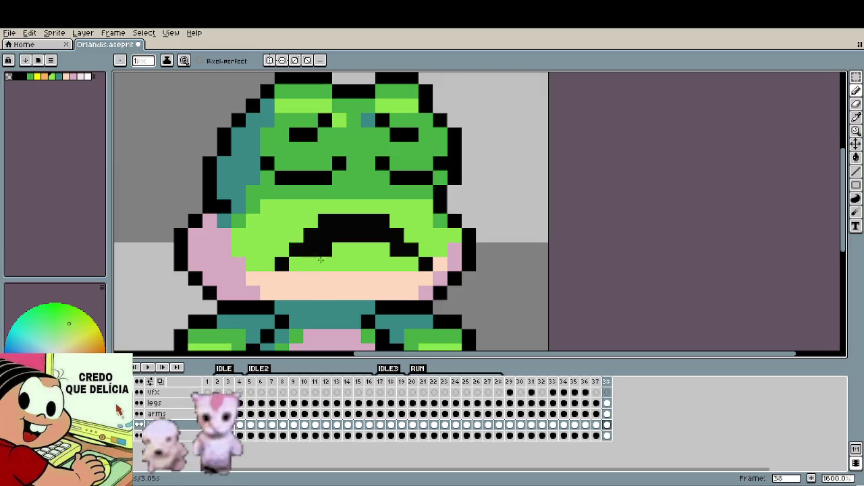
pyautogui.scroll(-4, 352, 259)
pyautogui.scroll(-2, 349, 264)
pyautogui.scroll(6, 349, 263)
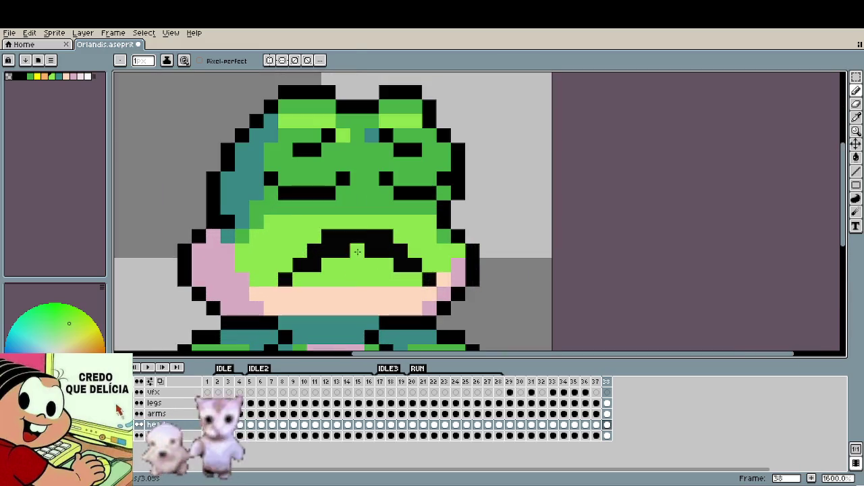
pyautogui.keyDown('alt'); pyautogui.click(349, 263); pyautogui.keyUp('alt')
pyautogui.keyDown('alt'); pyautogui.click(408, 236); pyautogui.keyUp('alt')
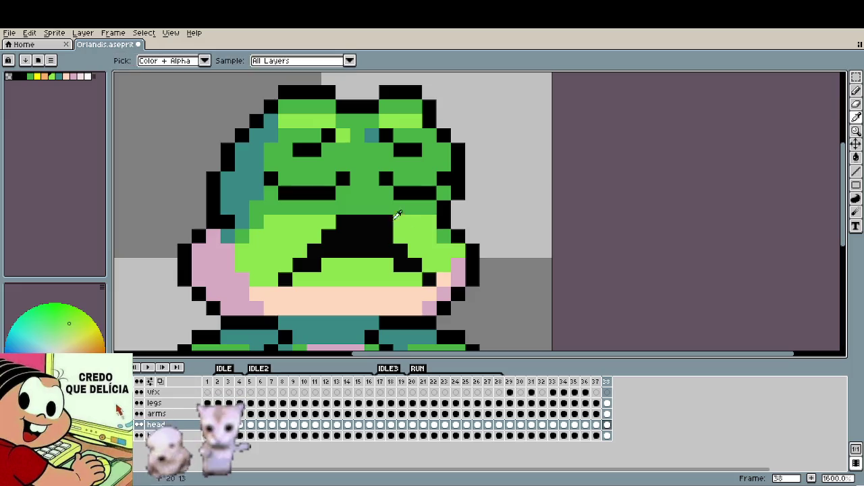
pyautogui.scroll(-4, 473, 230)
pyautogui.scroll(-3, 520, 220)
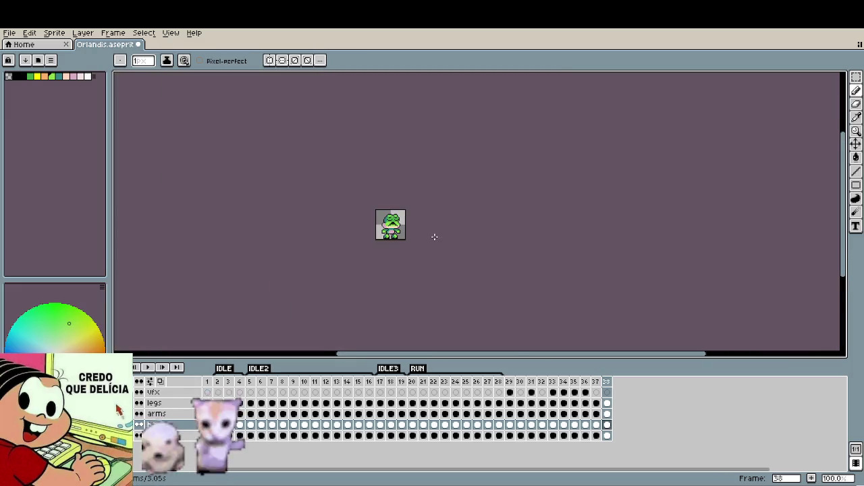
# Step: Sample the peach skin colour and bucket-fill the lower face, undoing the stray fill
pyautogui.scroll(2, 434, 236)
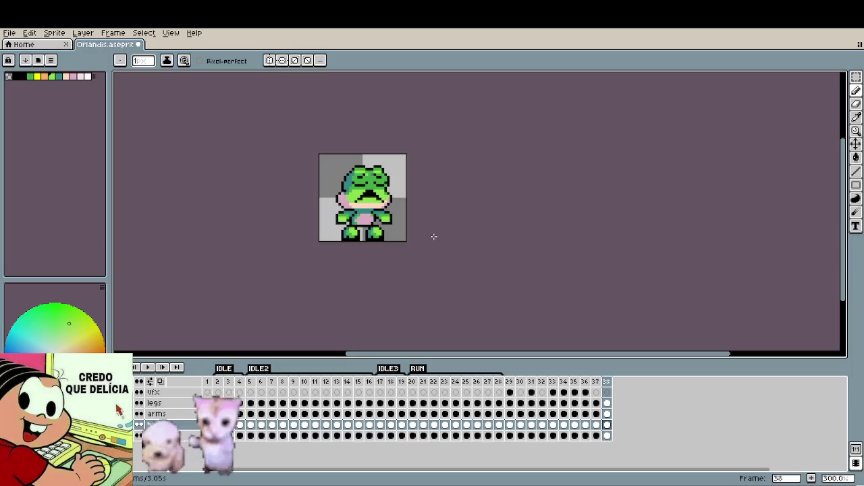
pyautogui.scroll(3, 433, 236)
pyautogui.scroll(4, 437, 202)
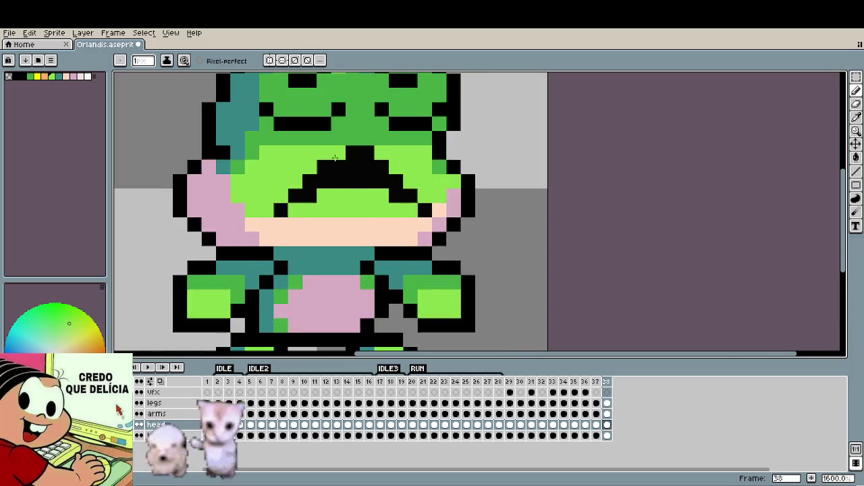
pyautogui.scroll(-4, 443, 179)
pyautogui.scroll(-2, 513, 199)
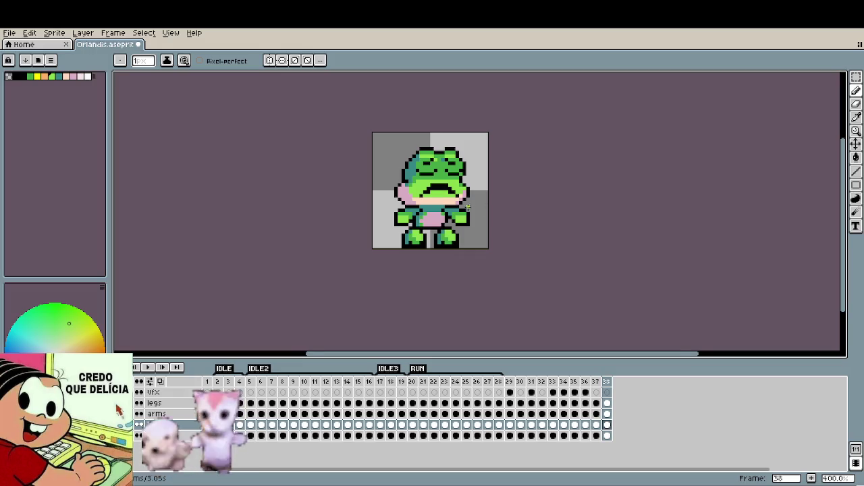
pyautogui.scroll(4, 481, 206)
pyautogui.press('i')
pyautogui.click(448, 209)
pyautogui.press('g')
pyautogui.click(449, 202)
pyautogui.click(453, 225)
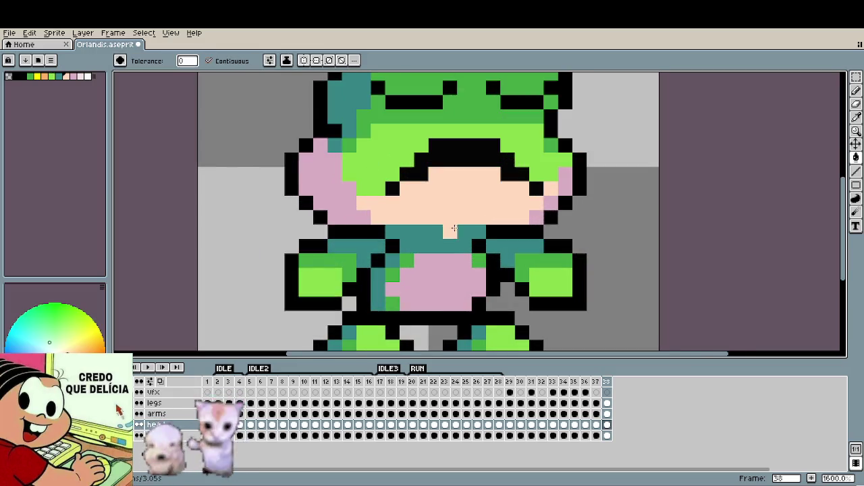
pyautogui.hotkey('ctrl', 'z')
# Step: Play the animation to review the frames
pyautogui.scroll(-3, 459, 223)
pyautogui.scroll(-2, 545, 241)
pyautogui.hscroll(2, 469, 218)
pyautogui.scroll(-1, 466, 220)
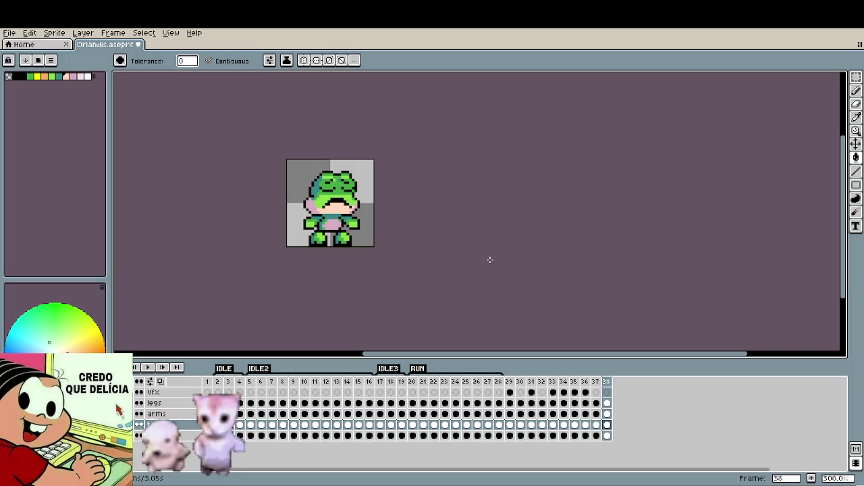
pyautogui.press('Return')
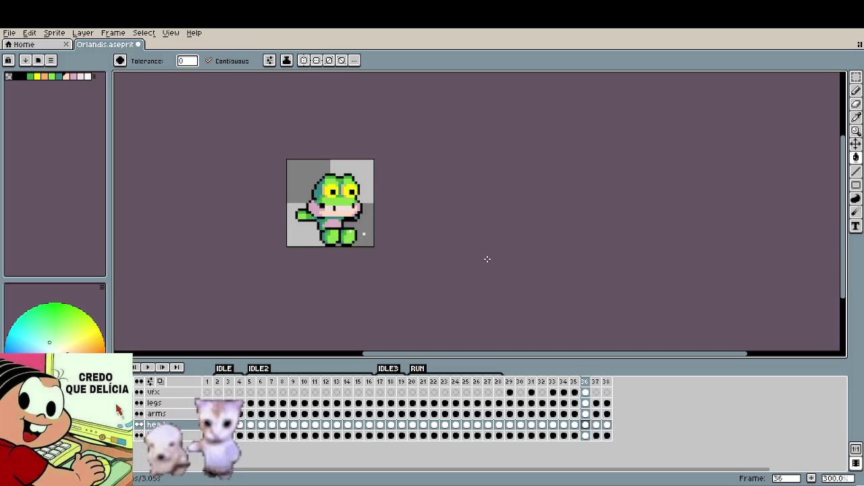
# Step: Create a tag over frames 29–37 and name it STOPPING
pyautogui.click(510, 382)
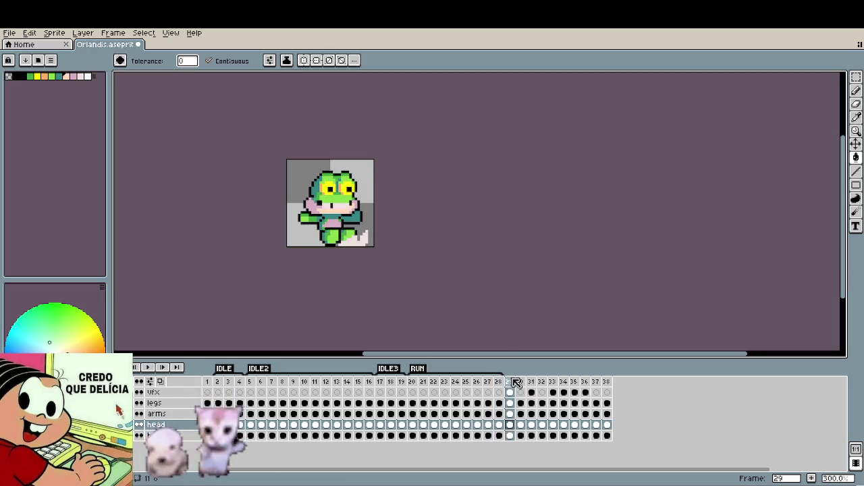
pyautogui.keyDown('shift'); pyautogui.click(595, 382); pyautogui.keyUp('shift')
pyautogui.press('F2')
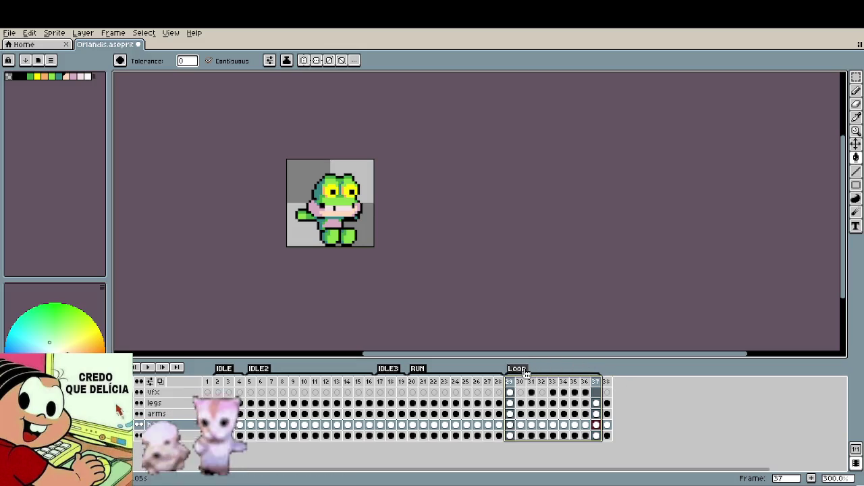
pyautogui.doubleClick(534, 370)
pyautogui.write('STOPPING')
pyautogui.press('Return')
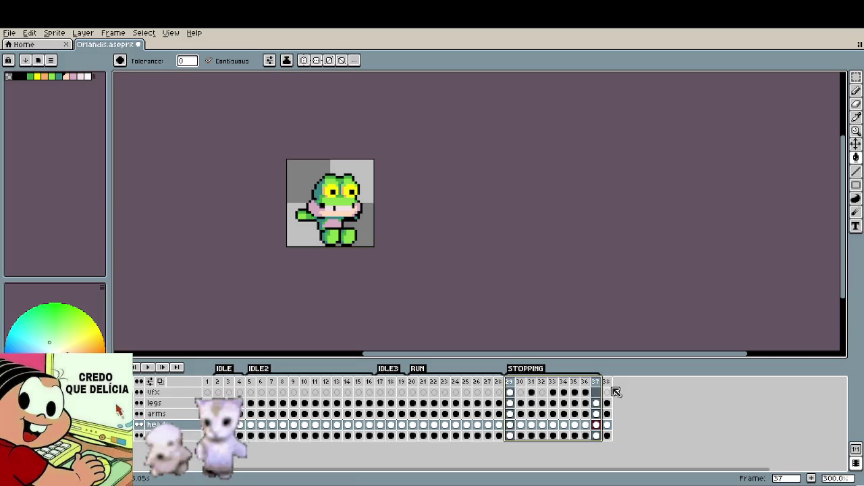
# Step: Go to frame 38 and play the animation through to check it
pyautogui.click(608, 391)
pyautogui.press('Return')
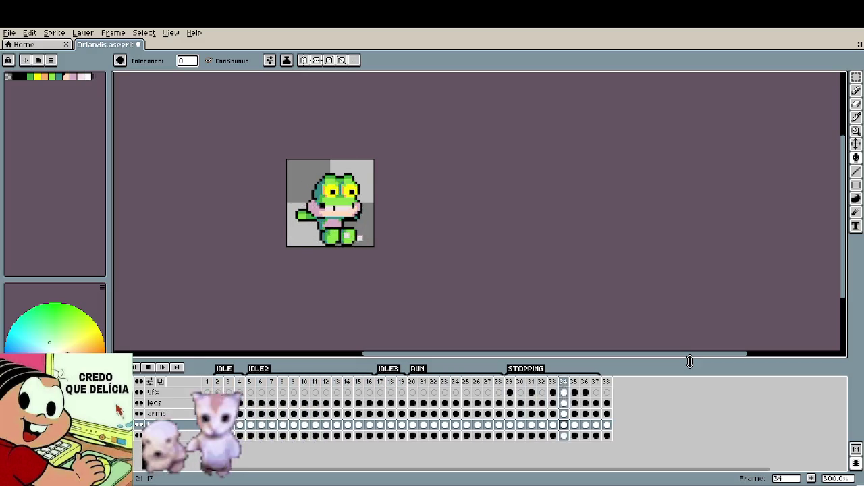
pyautogui.press('Return')
pyautogui.scroll(2, 362, 264)
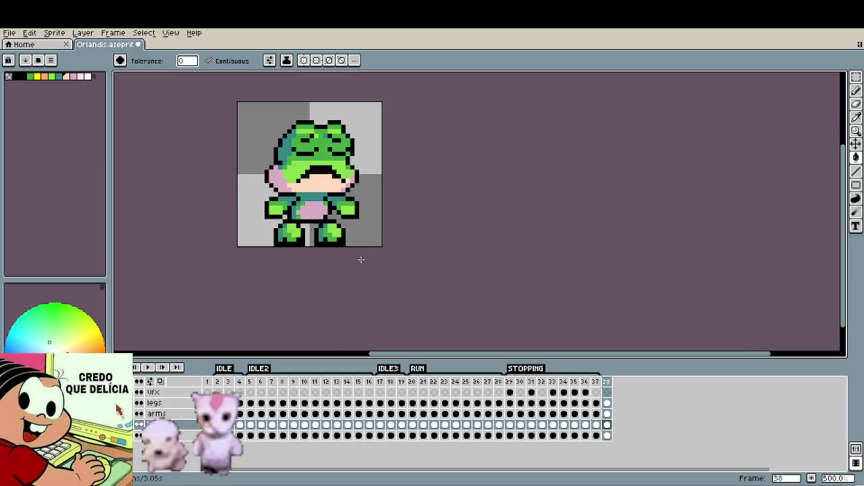
# Step: Select the body, head and arms cels on frame 38 and drag them down slightly
pyautogui.scroll(1, 330, 208)
pyautogui.scroll(1, 345, 224)
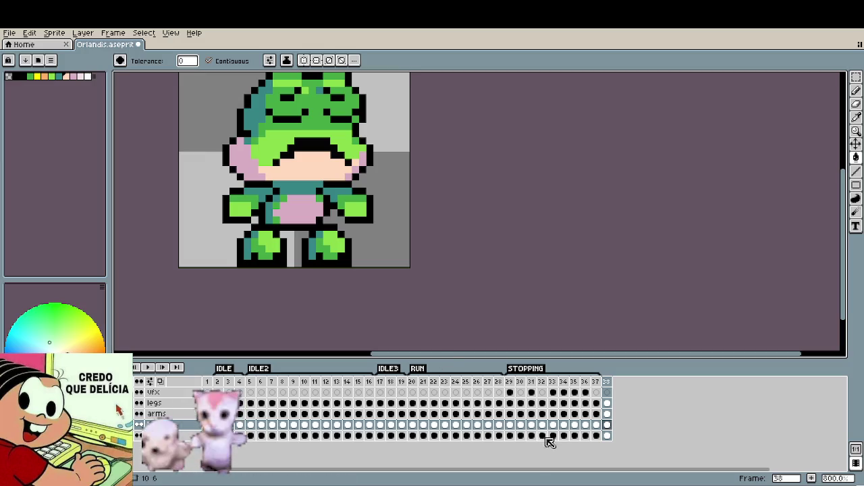
pyautogui.click(607, 436)
pyautogui.keyDown('shift'); pyautogui.click(609, 426); pyautogui.keyUp('shift')
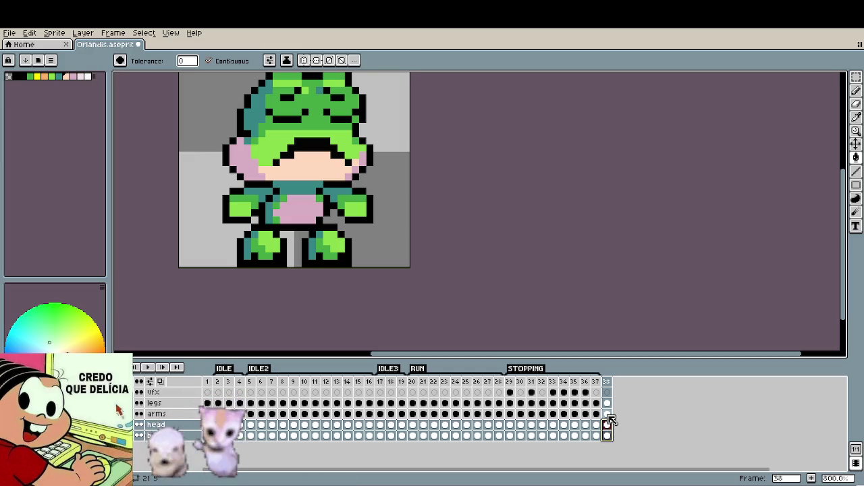
pyautogui.keyDown('shift'); pyautogui.click(607, 414); pyautogui.keyUp('shift')
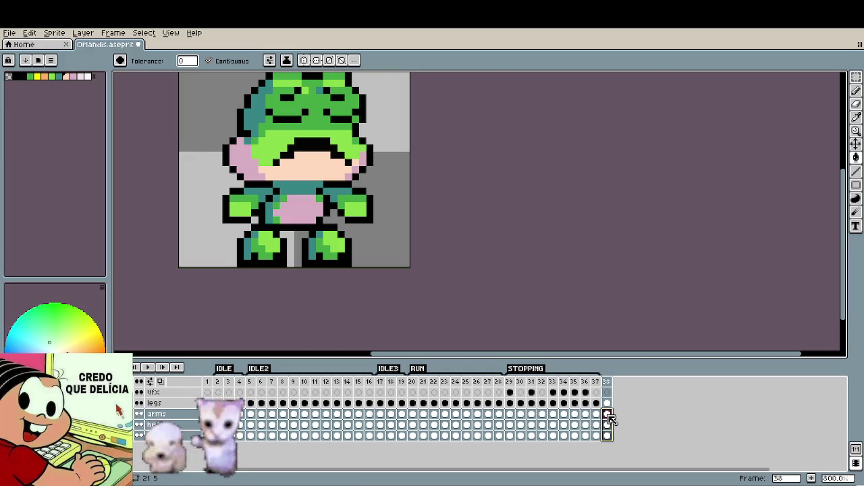
pyautogui.press('v')
pyautogui.moveTo(319, 264); pyautogui.dragTo(320, 278)
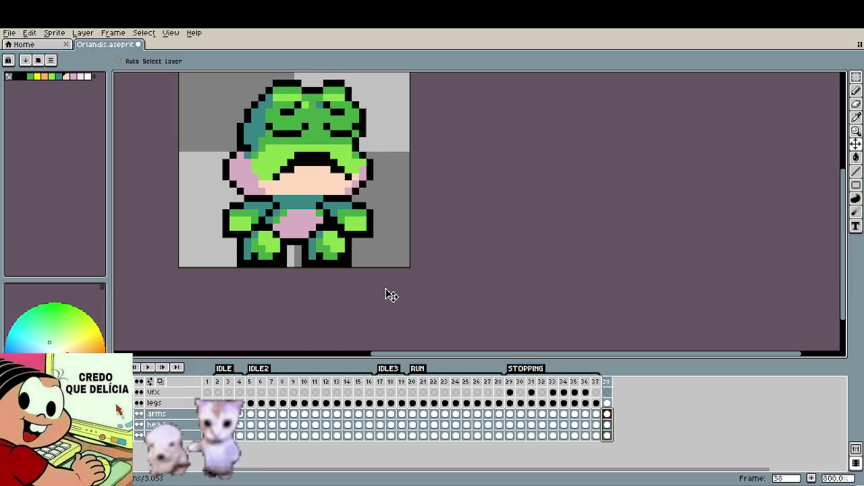
# Step: Jump to the first frame and back to frame 38 for reference
pyautogui.scroll(-3, 384, 293)
pyautogui.scroll(-1, 385, 293)
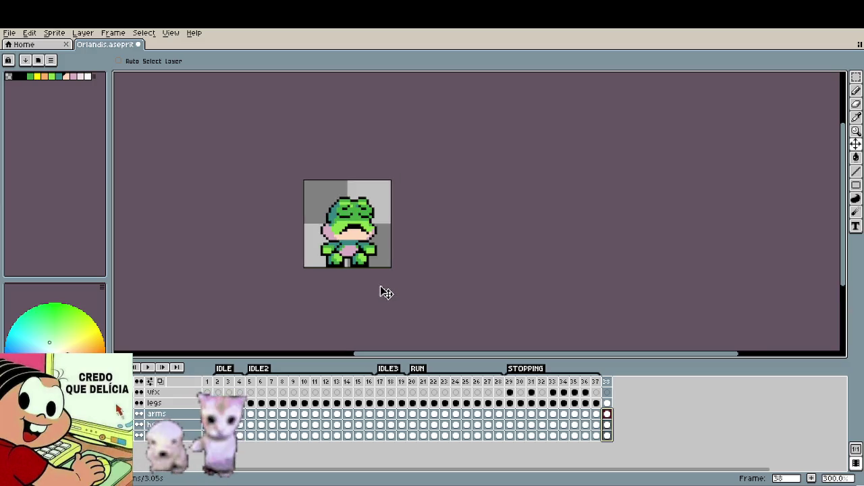
pyautogui.scroll(3, 348, 252)
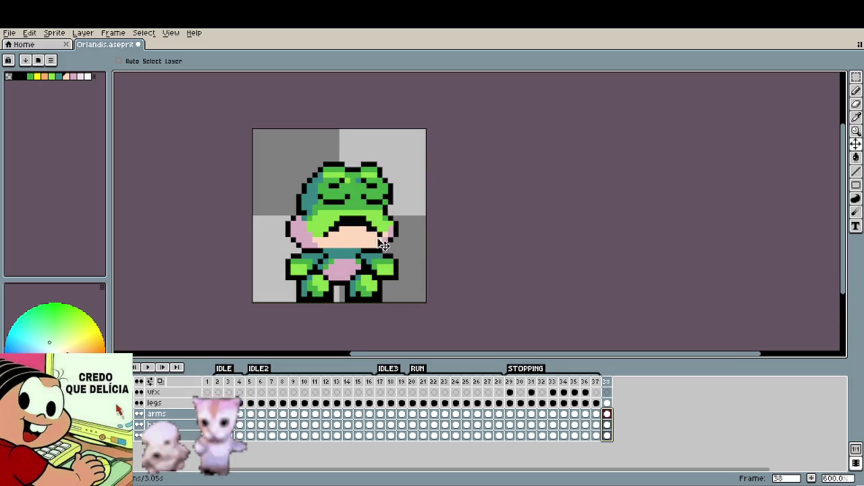
pyautogui.press('i')
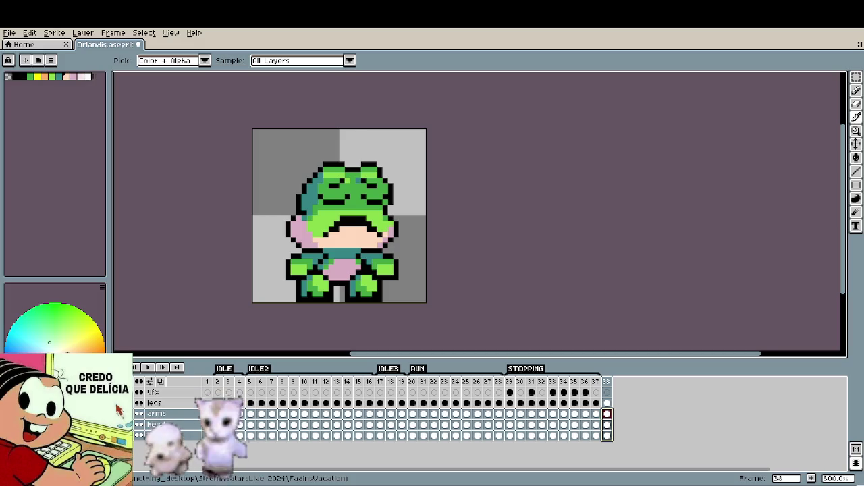
pyautogui.press('ctrl')
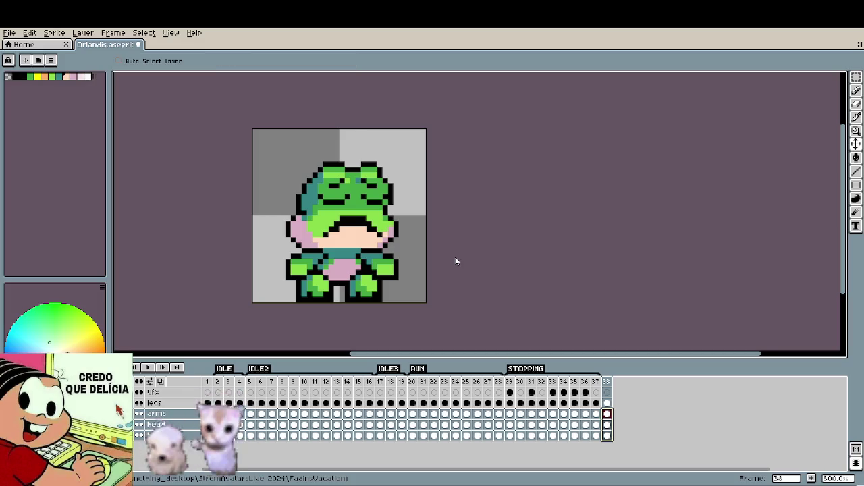
pyautogui.scroll(2, 455, 262)
pyautogui.scroll(2, 351, 233)
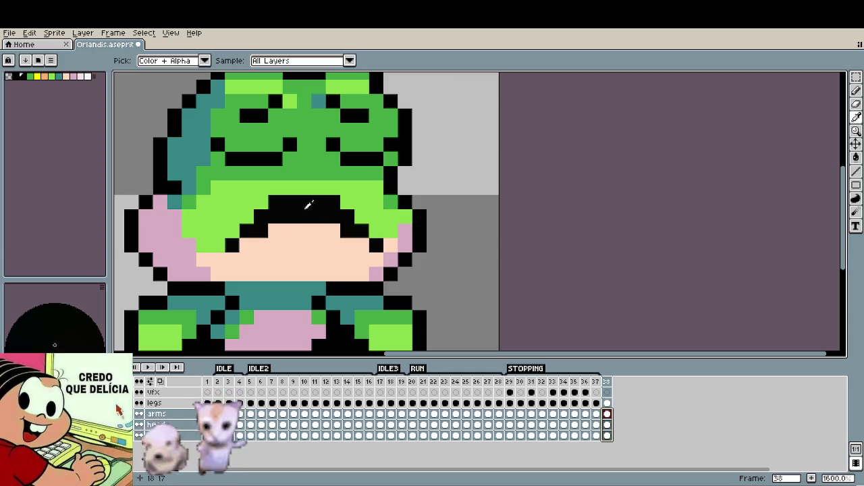
pyautogui.press('b')
pyautogui.press('Home')
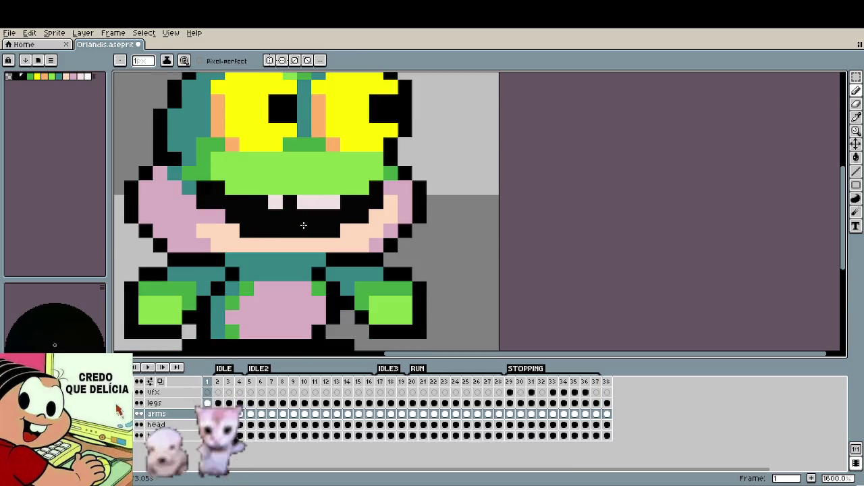
pyautogui.press('End')
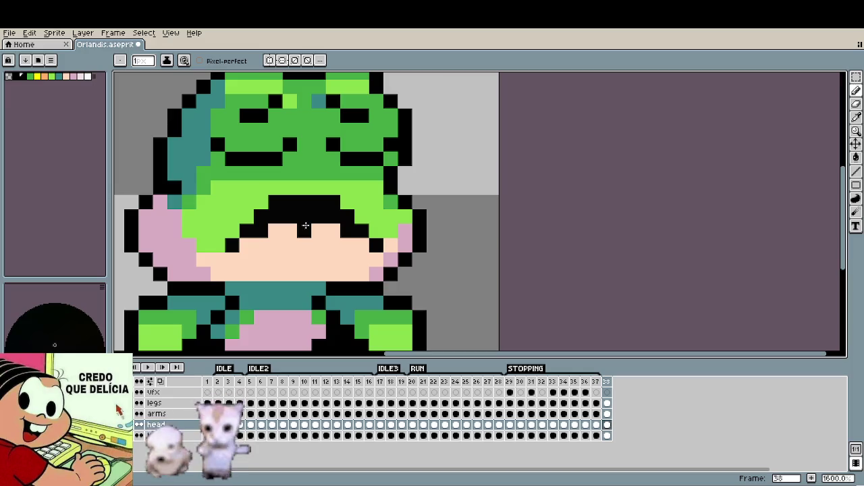
# Step: Sample a light colour and black from the sprite, then compare frame 38 with the previous frame
pyautogui.scroll(-5, 324, 227)
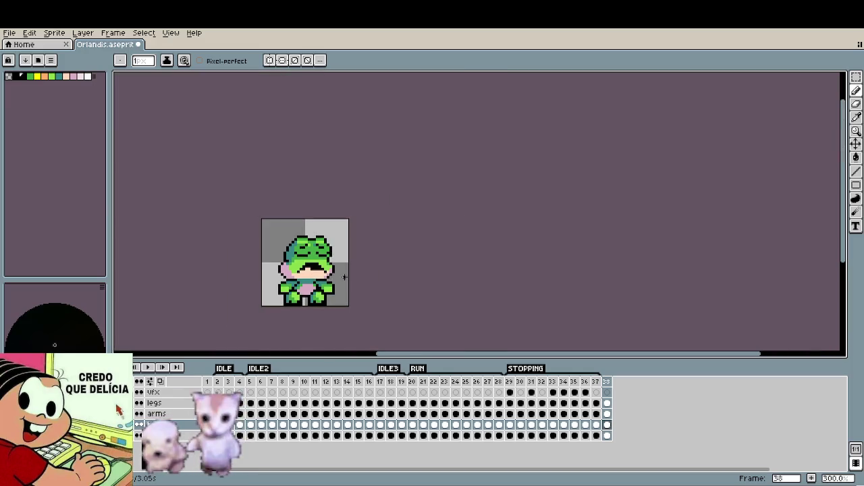
pyautogui.scroll(1, 314, 275)
pyautogui.scroll(3, 314, 275)
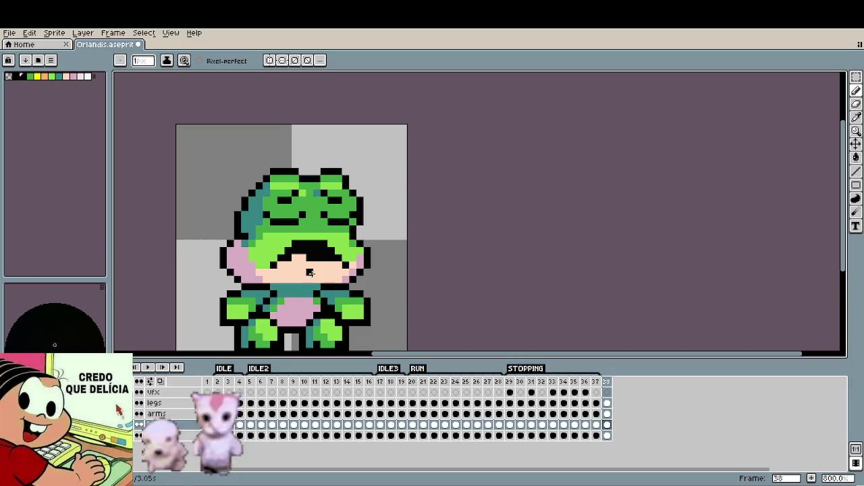
pyautogui.press('alt')
pyautogui.keyDown('alt'); pyautogui.click(312, 261); pyautogui.keyUp('alt')
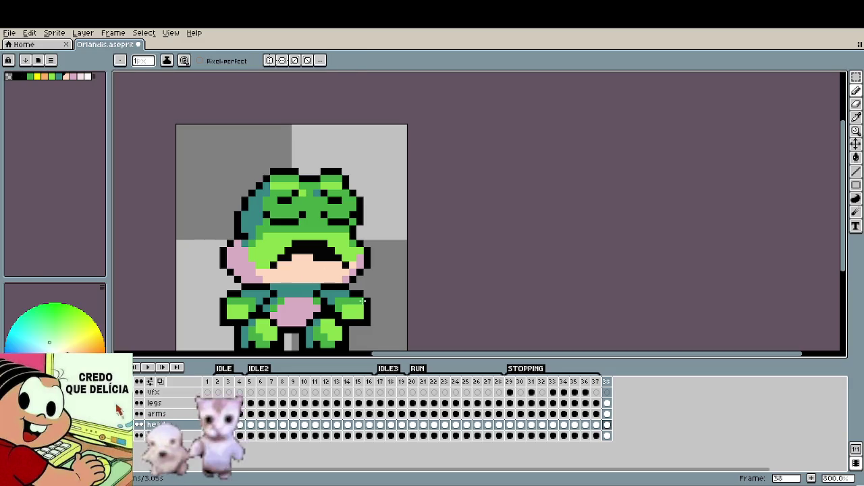
pyautogui.keyDown('alt'); pyautogui.click(331, 254); pyautogui.keyUp('alt')
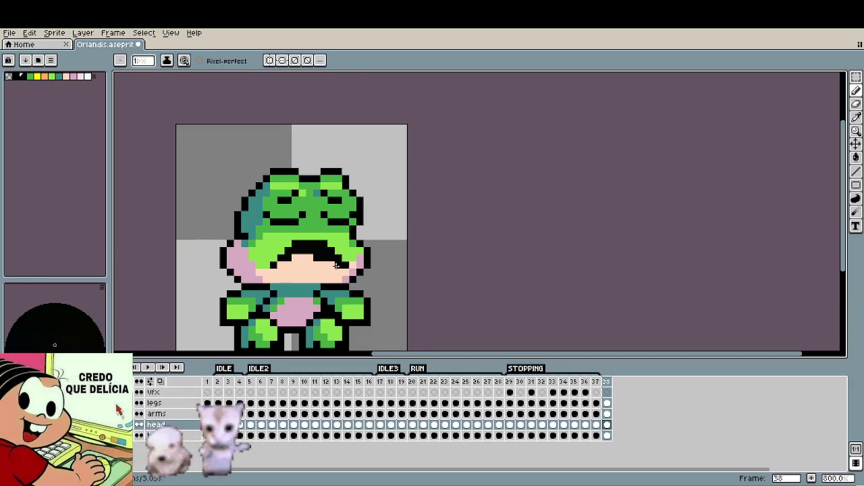
pyautogui.scroll(-3, 345, 277)
pyautogui.scroll(-1, 378, 273)
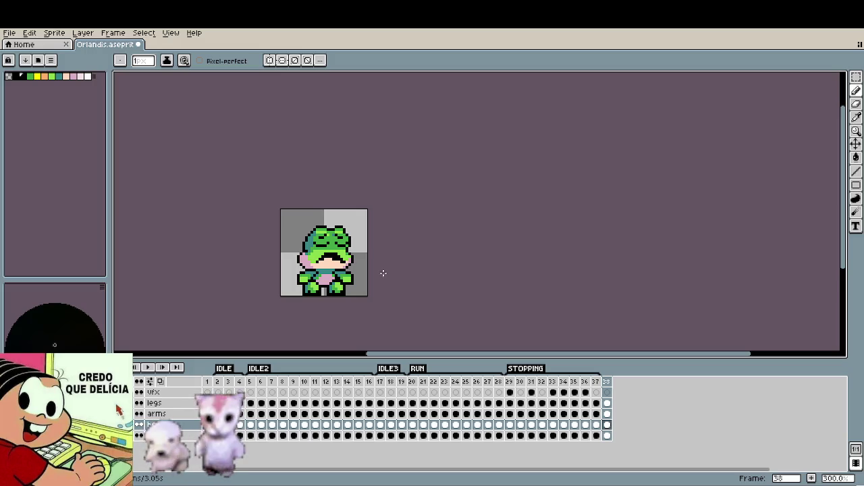
pyautogui.scroll(2, 353, 267)
pyautogui.scroll(2, 330, 260)
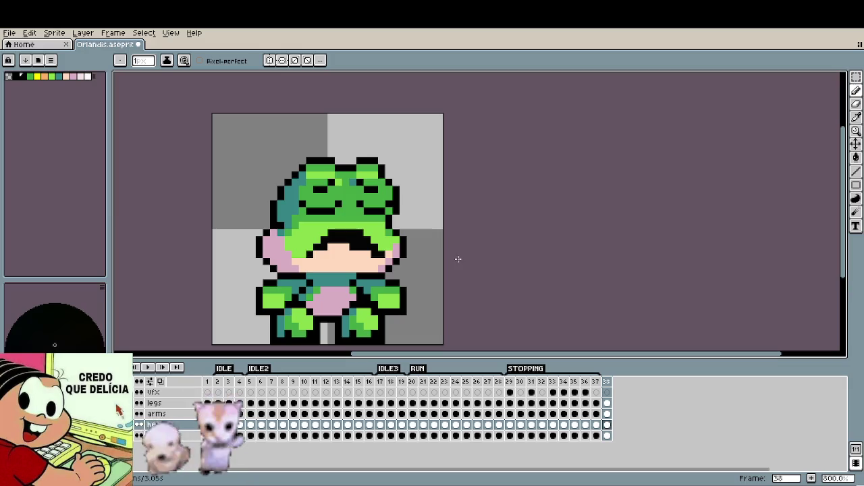
pyautogui.press('Left')
pyautogui.press('Right')
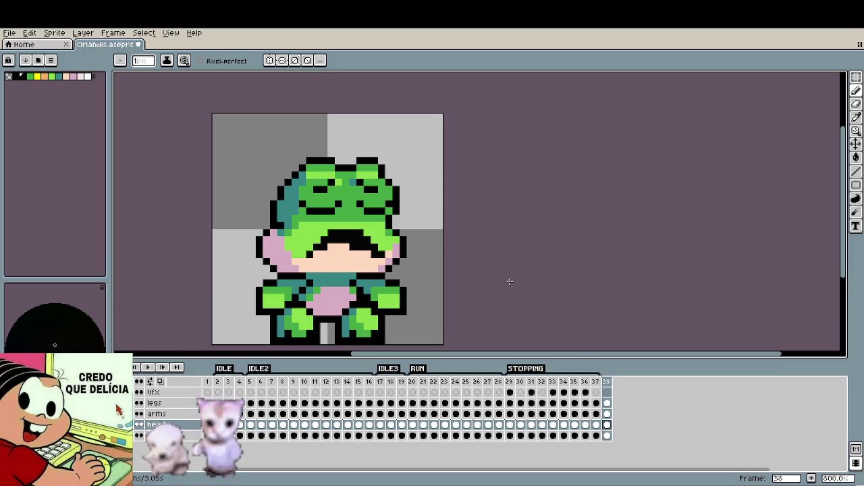
# Step: Nudge the frog's head down one pixel on frame 38
pyautogui.press('v')
pyautogui.moveTo(457, 277)
pyautogui.mouseDown()
pyautogui.moveTo(465, 284)
pyautogui.moveTo(465, 274)
pyautogui.mouseUp()
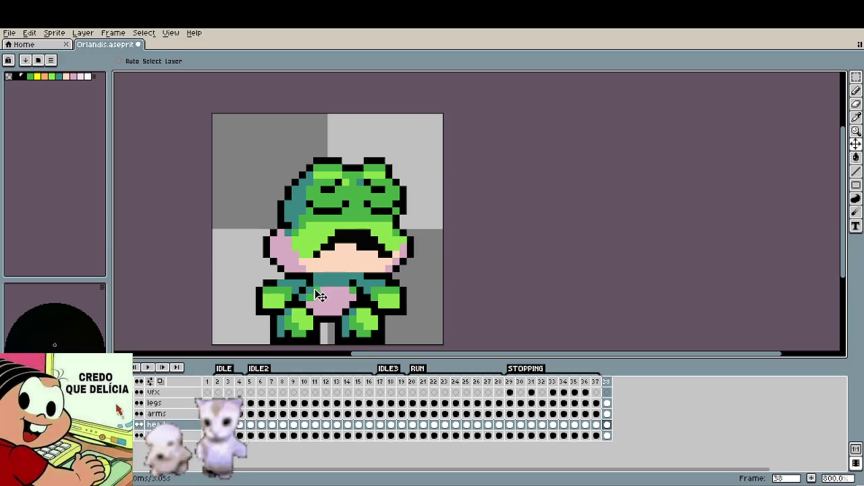
pyautogui.press('Up')
# Step: Add frame 39 after frame 38 as a copy of the closed-eyed frog
pyautogui.press('b')
pyautogui.scroll(-4, 360, 291)
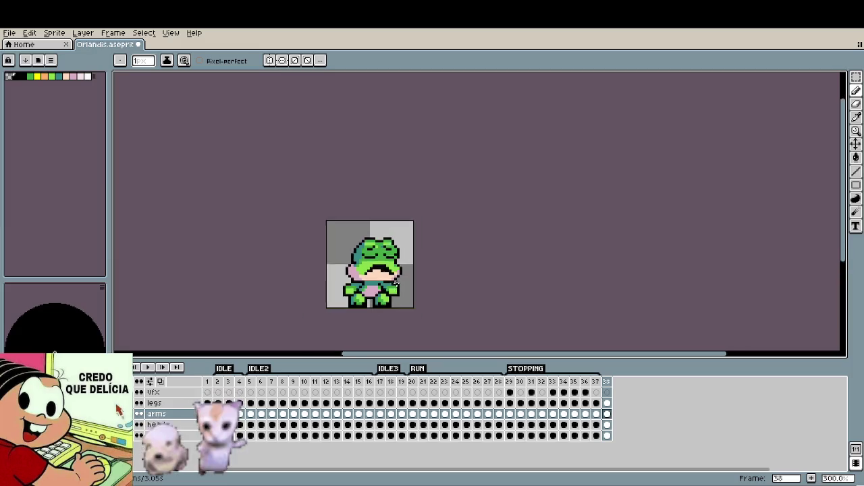
pyautogui.scroll(-1, 411, 275)
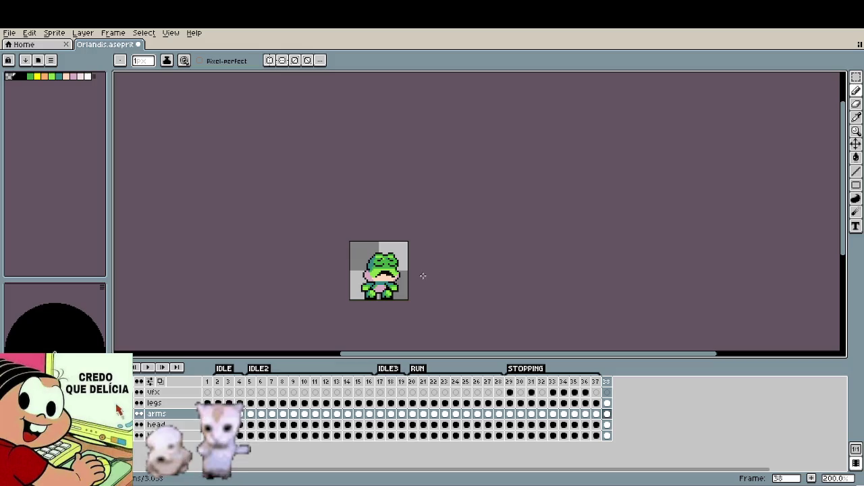
pyautogui.scroll(2, 413, 286)
pyautogui.scroll(2, 411, 286)
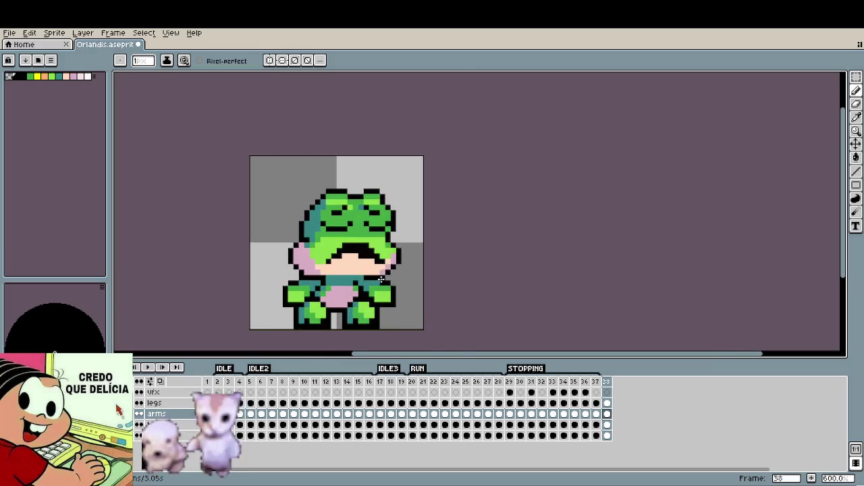
pyautogui.scroll(3, 381, 280)
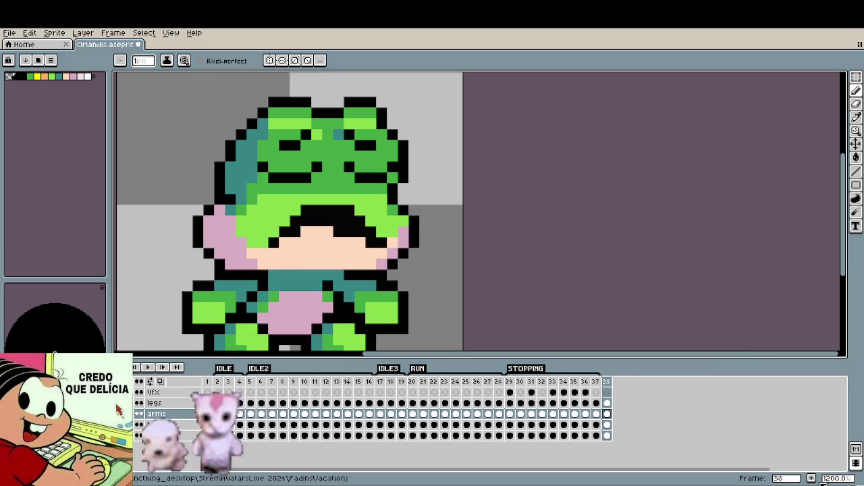
pyautogui.click(816, 478)
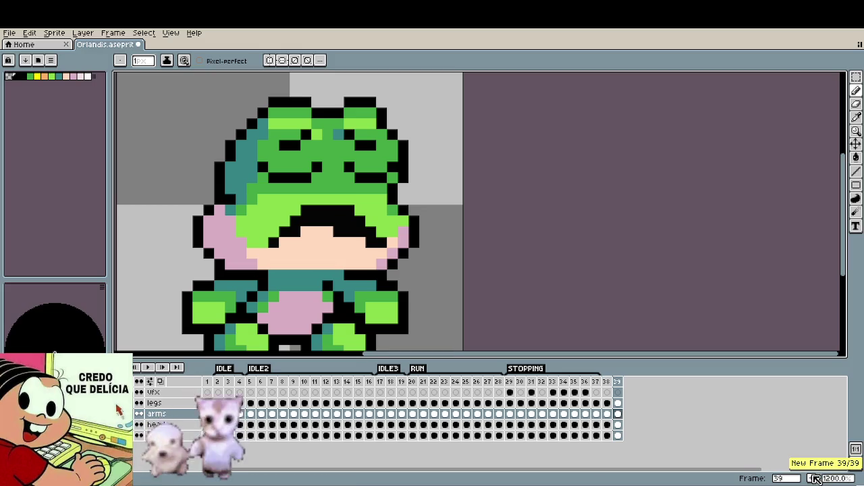
# Step: Shift the head layer down one pixel on frame 39
pyautogui.press('Down')
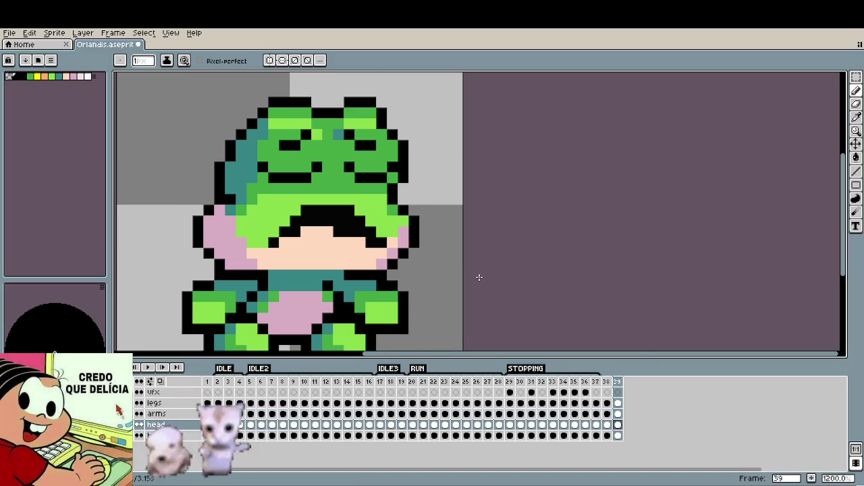
pyautogui.press('v')
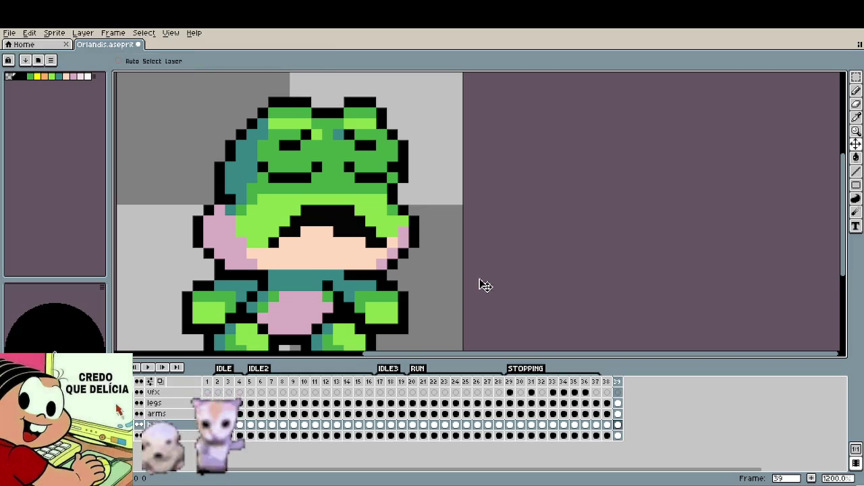
pyautogui.moveTo(480, 283); pyautogui.dragTo(480, 293)
# Step: Repaint the old mouth area light green and turn a black edge pixel peach
pyautogui.keyDown('alt'); pyautogui.click(317, 252); pyautogui.keyUp('alt')
pyautogui.press('b')
pyautogui.keyDown('alt'); pyautogui.click(287, 231); pyautogui.keyUp('alt')
pyautogui.moveTo(295, 241); pyautogui.dragTo(276, 239)
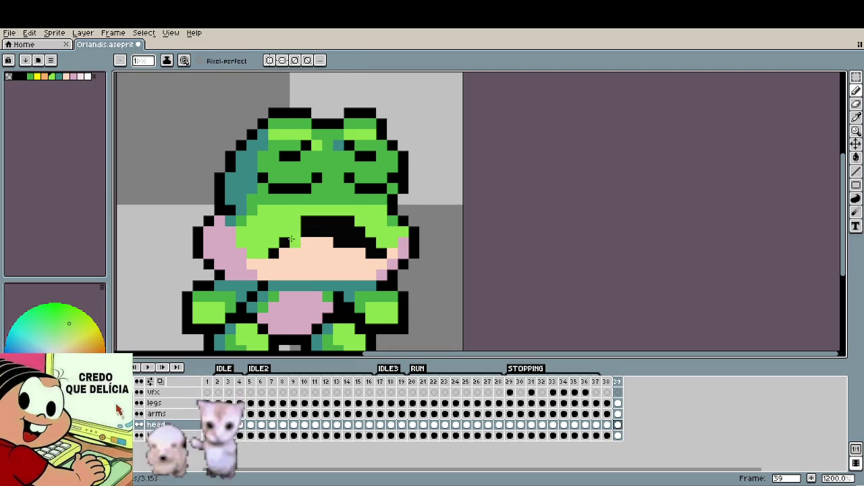
pyautogui.click(307, 221)
pyautogui.click(328, 231)
pyautogui.hotkey('ctrl', 'z')
pyautogui.keyDown('alt'); pyautogui.click(355, 255); pyautogui.keyUp('alt')
pyautogui.click(371, 253)
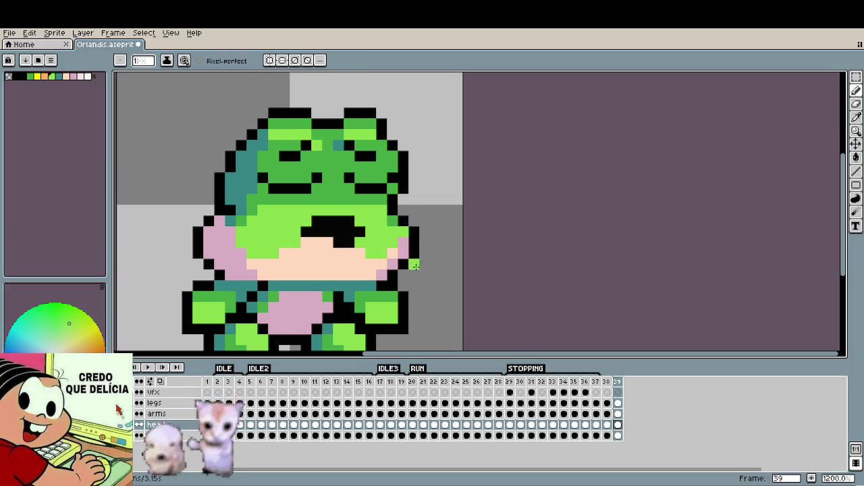
# Step: Play the animation to compare frames 38 and 39
pyautogui.scroll(-2, 388, 267)
pyautogui.scroll(-1, 388, 268)
pyautogui.press('Return')
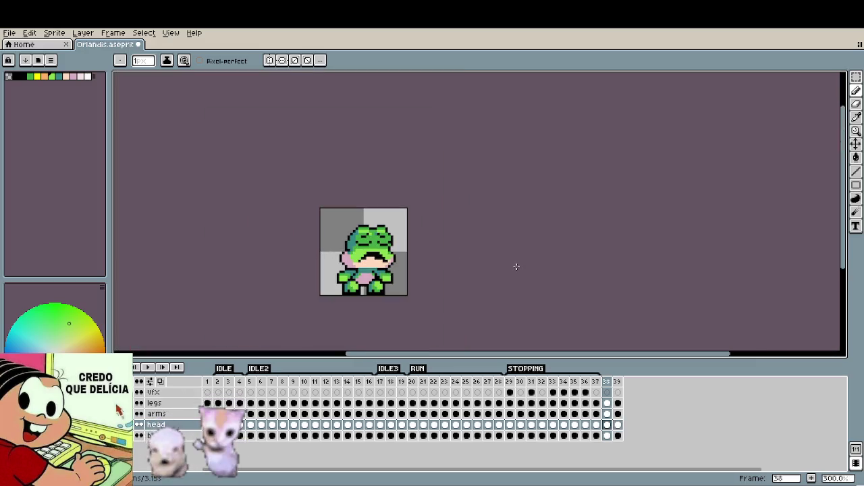
pyautogui.scroll(1, 392, 257)
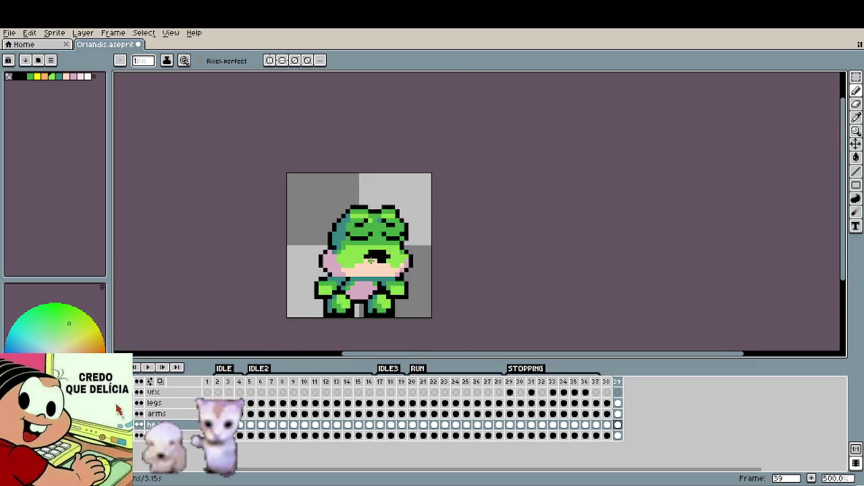
pyautogui.scroll(1, 391, 257)
# Step: Paint a wide, rounded black open mouth on the hood, filling its upper-left corner
pyautogui.keyDown('alt'); pyautogui.click(394, 252); pyautogui.keyUp('alt')
pyautogui.moveTo(399, 261); pyautogui.dragTo(363, 257)
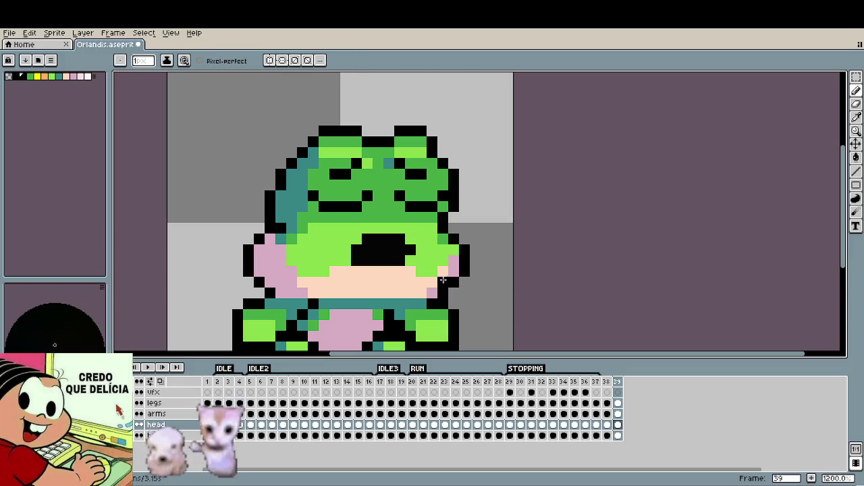
pyautogui.keyDown('alt'); pyautogui.click(349, 251); pyautogui.keyUp('alt')
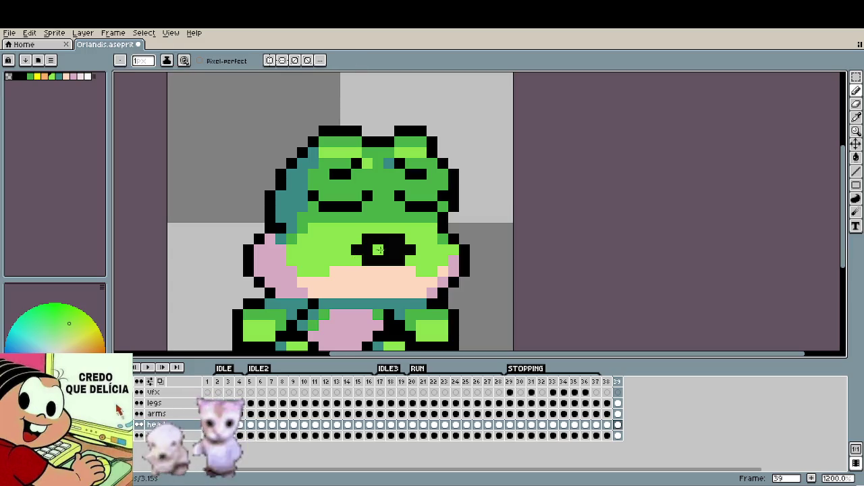
pyautogui.keyDown('alt'); pyautogui.click(381, 245); pyautogui.keyUp('alt')
pyautogui.click(359, 241)
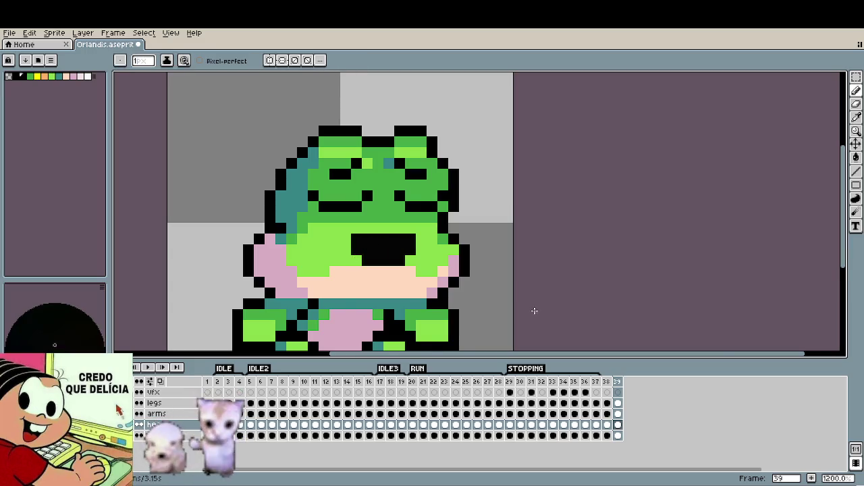
pyautogui.scroll(-6, 537, 312)
pyautogui.scroll(7, 493, 287)
pyautogui.keyDown('alt'); pyautogui.click(498, 305); pyautogui.keyUp('alt')
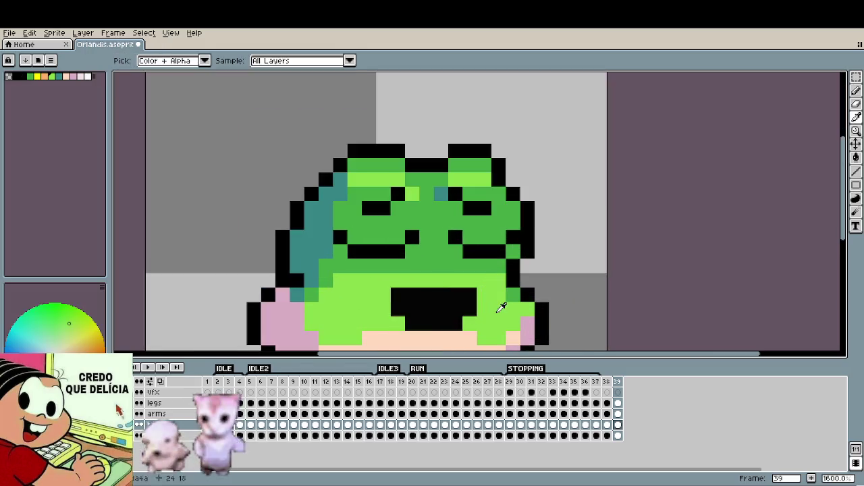
pyautogui.scroll(-4, 557, 322)
pyautogui.scroll(-2, 595, 305)
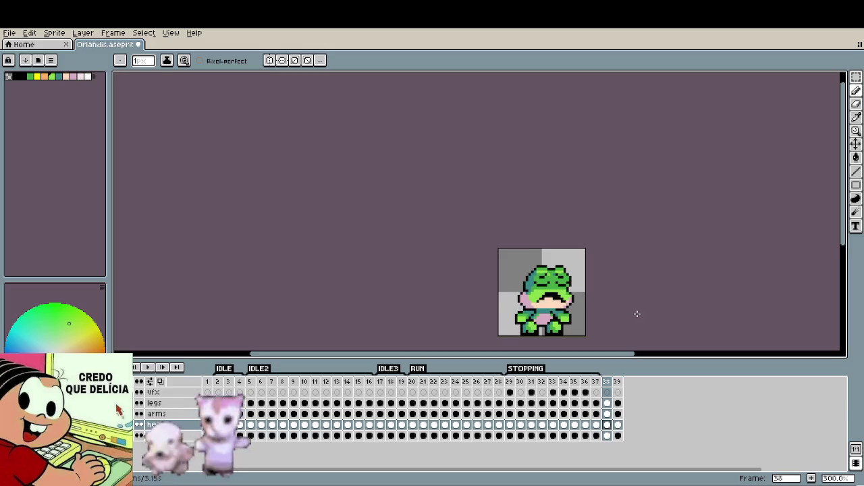
# Step: Compare frame 39 with frame 38 before changing the arms
pyautogui.moveTo(595, 305); pyautogui.dragTo(510, 272)
pyautogui.scroll(-1, 509, 272)
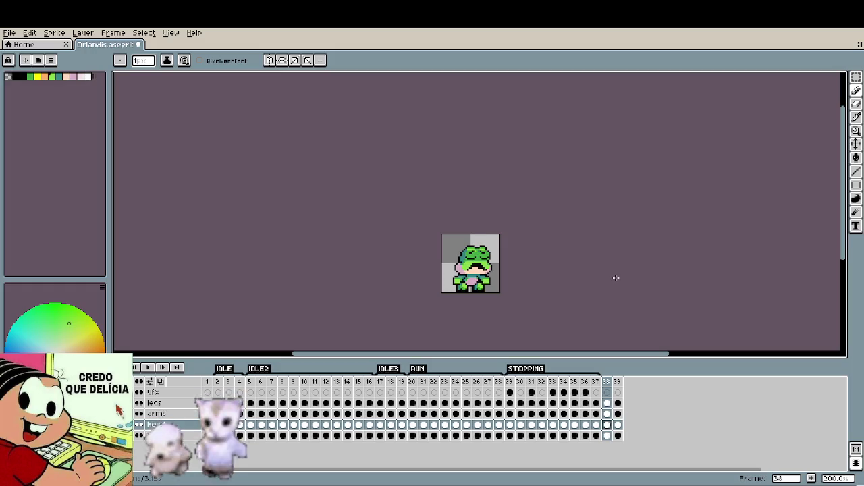
pyautogui.scroll(4, 507, 279)
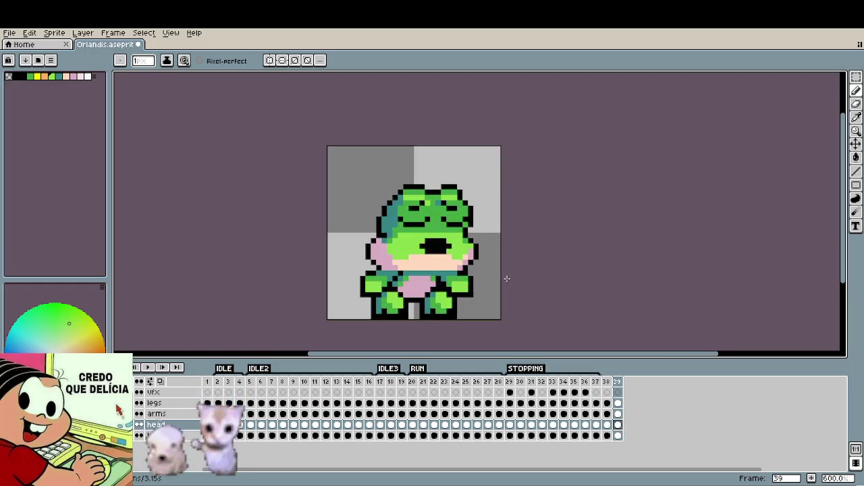
pyautogui.scroll(3, 404, 286)
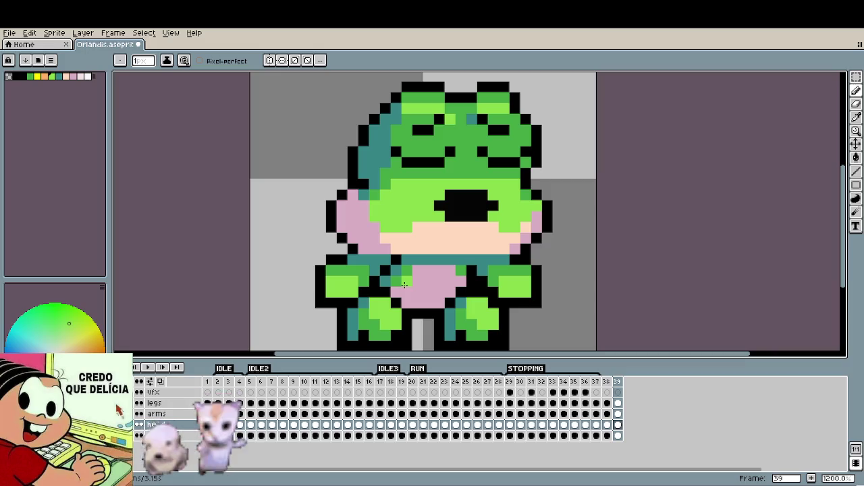
pyautogui.press('Left')
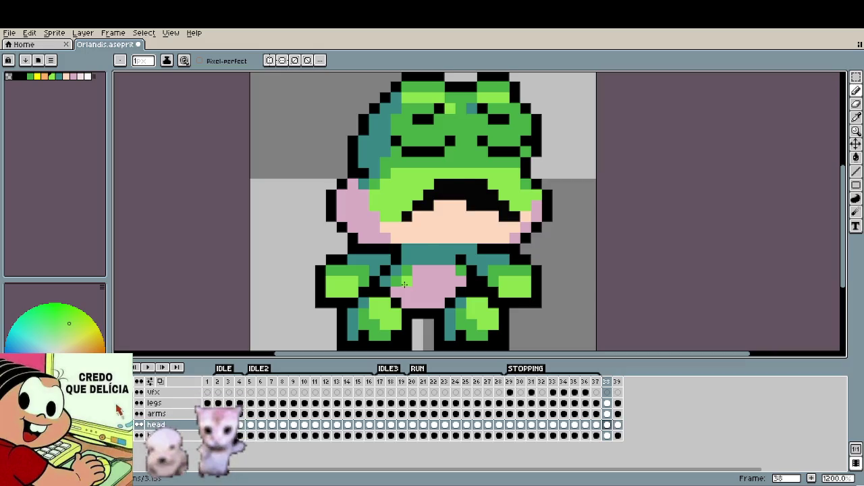
pyautogui.press('Right')
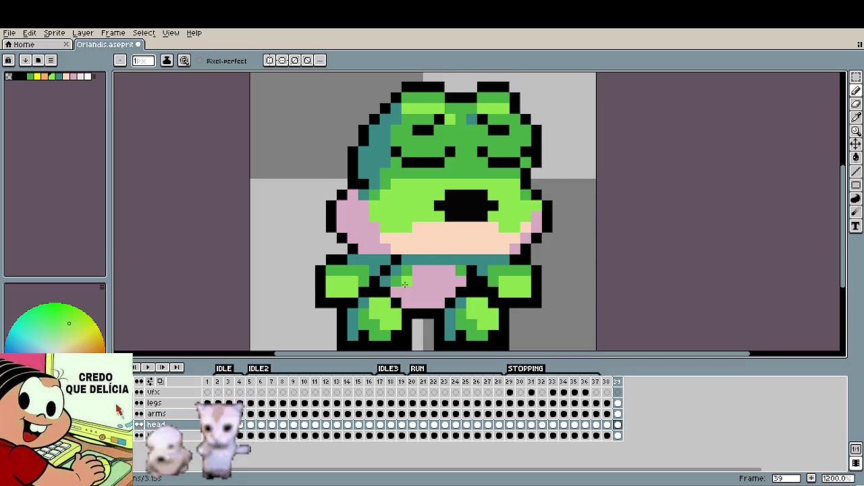
# Step: On the arms layer, move the frog's left and right arms outward into a wider stance
pyautogui.press('Up')
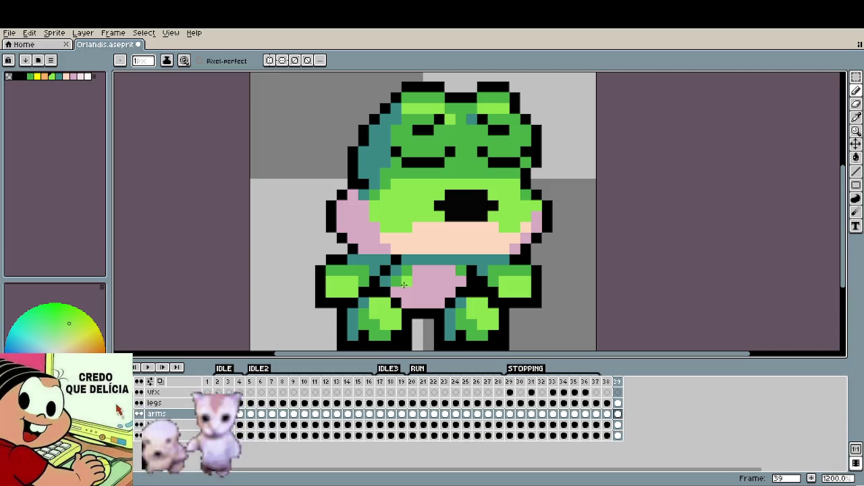
pyautogui.moveTo(386, 291); pyautogui.dragTo(358, 294)
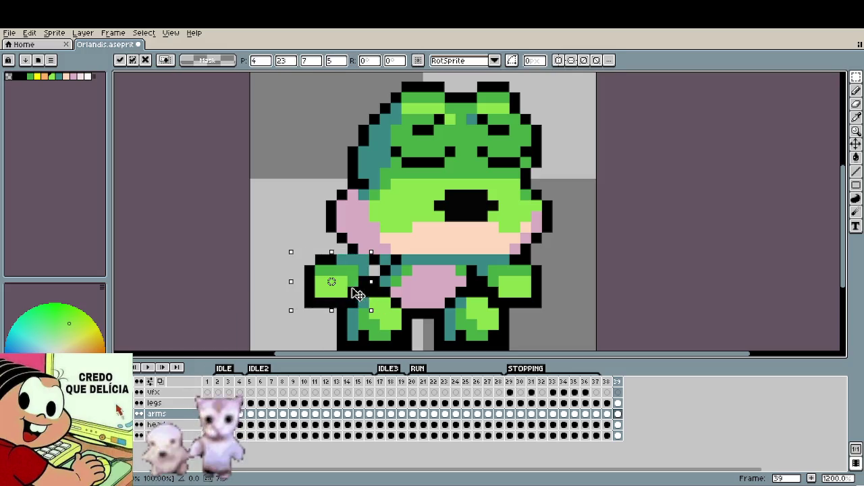
pyautogui.hotkey('ctrl', 'd')
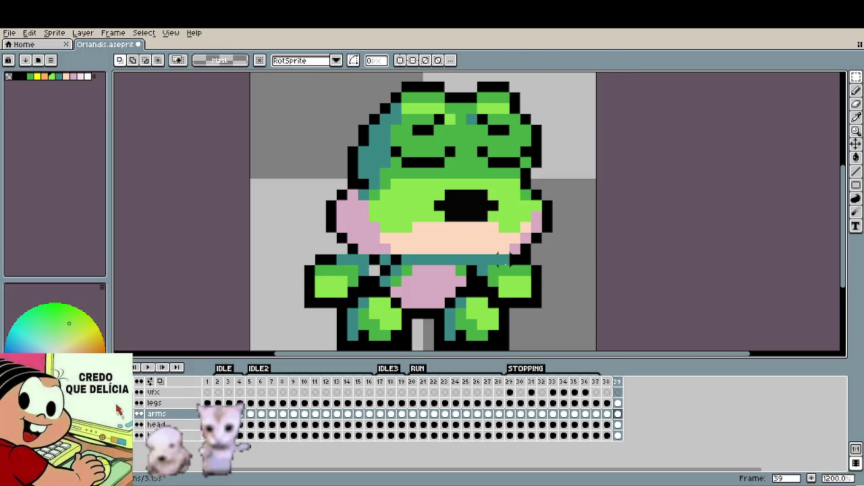
pyautogui.moveTo(481, 255); pyautogui.dragTo(597, 310)
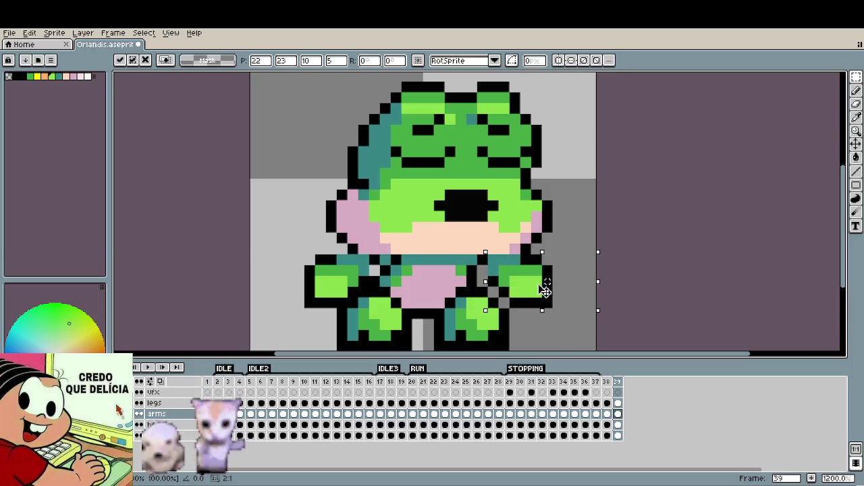
pyautogui.hotkey('ctrl', 'd')
# Step: Switch to the pencil and pick black from the sprite
pyautogui.press('b')
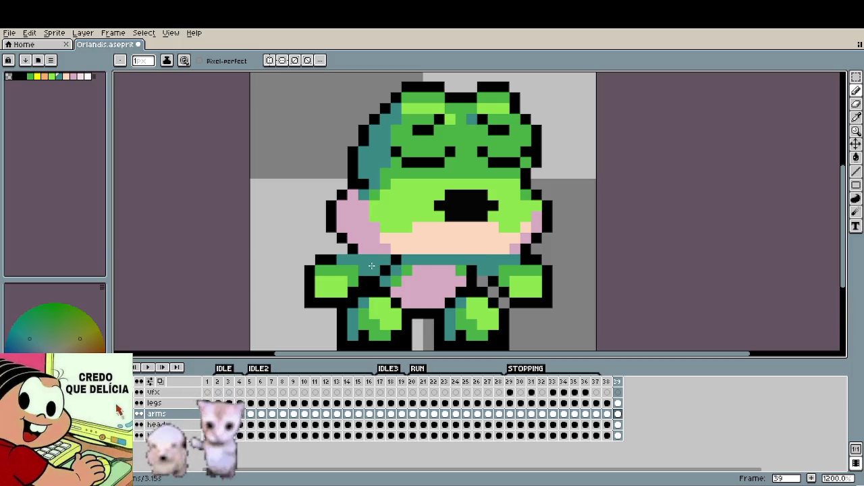
pyautogui.keyDown('alt'); pyautogui.click(343, 258); pyautogui.keyUp('alt')
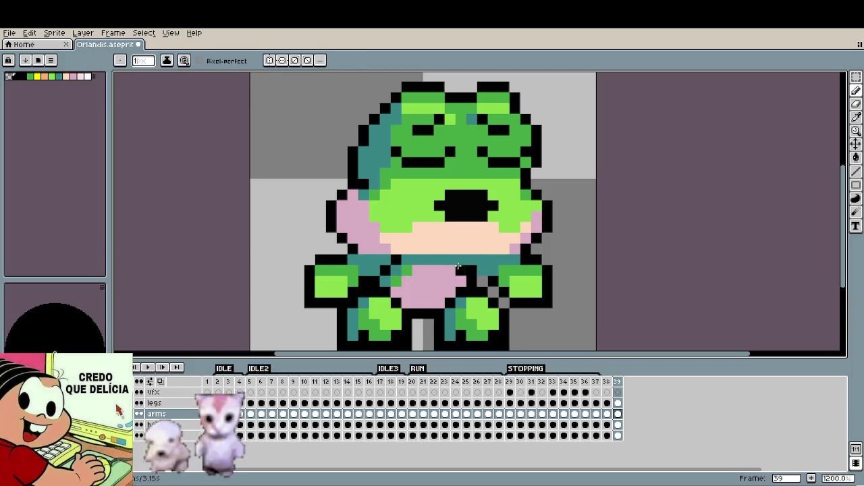
pyautogui.scroll(-5, 560, 269)
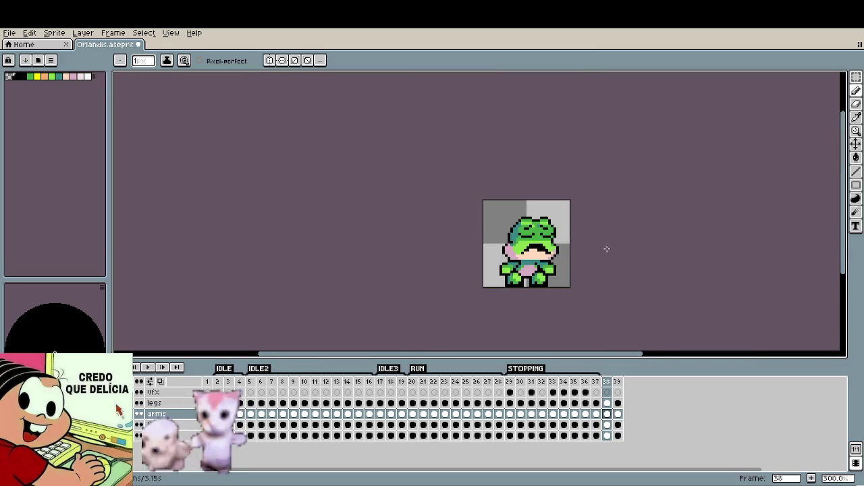